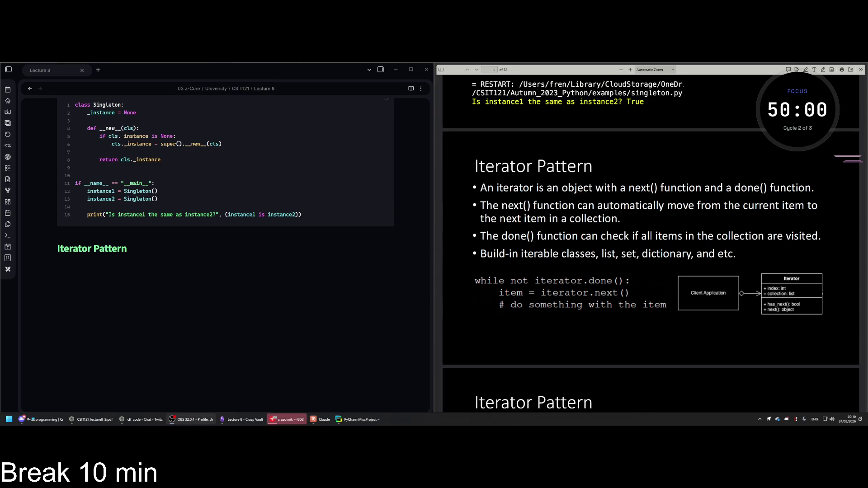
# - Bring Telegram to the front and show its Groups folder of chats
pyautogui.hotkey('alt', 'Tab')
pyautogui.press('Tab')
pyautogui.press('Tab')
pyautogui.press('Tab')
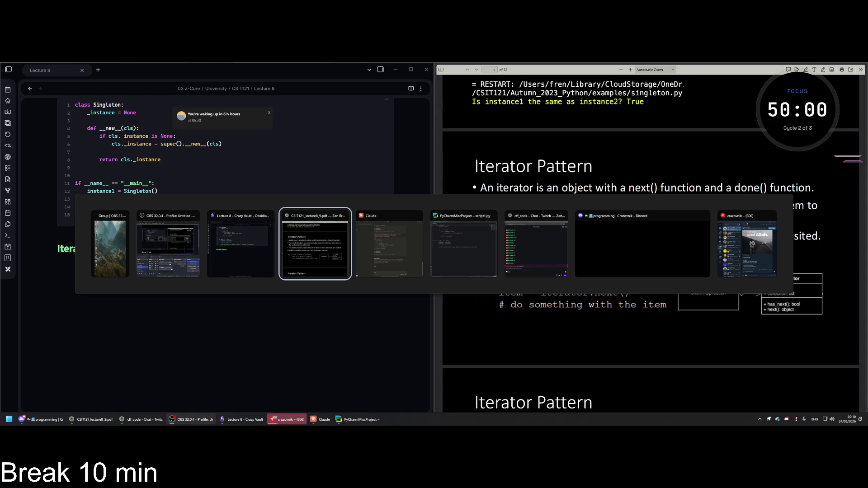
pyautogui.press('Tab')
pyautogui.press('Tab')
pyautogui.press('Tab')
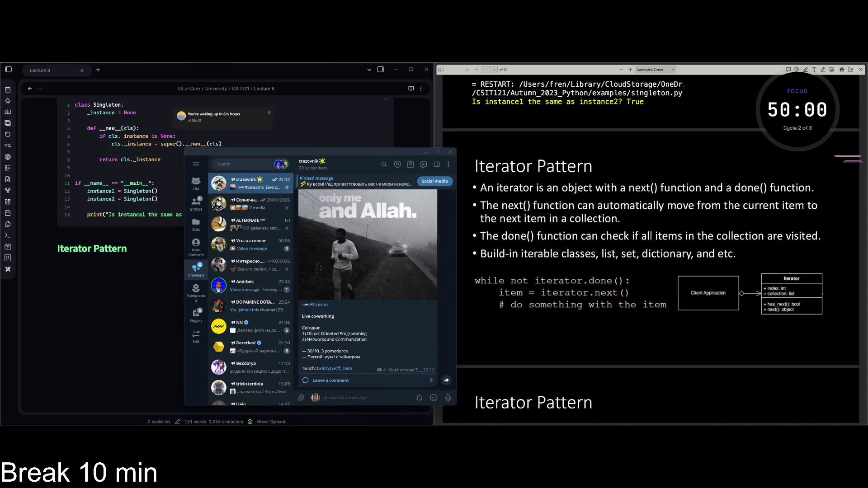
pyautogui.click(196, 202)
# - Open and dismiss the Start menu, then minimize Telegram to reveal the lecture note
pyautogui.press('super')
pyautogui.moveTo(71, 419)
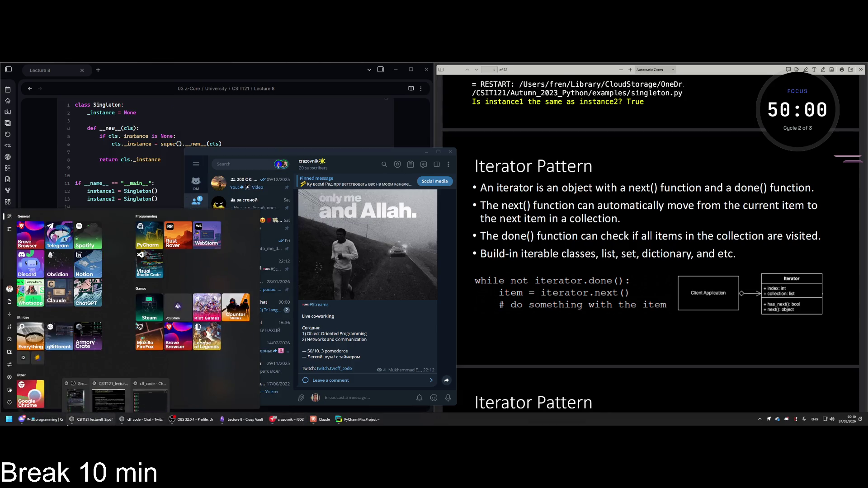
pyautogui.click(37, 148)
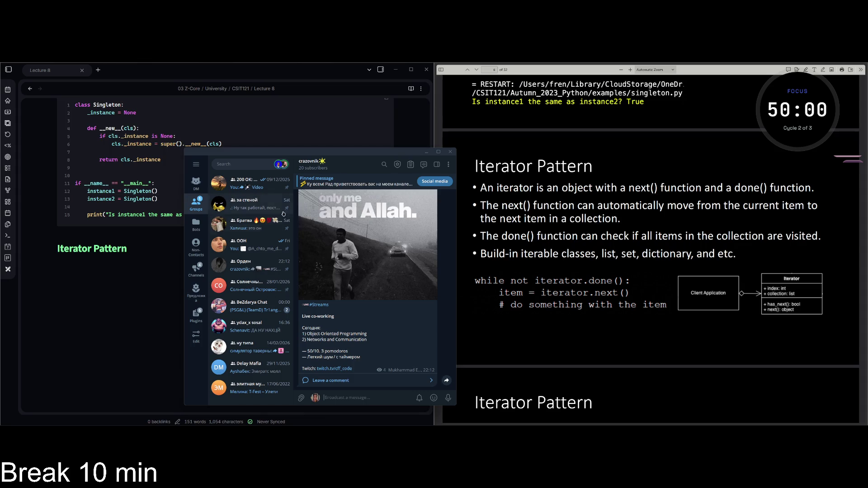
pyautogui.click(426, 151)
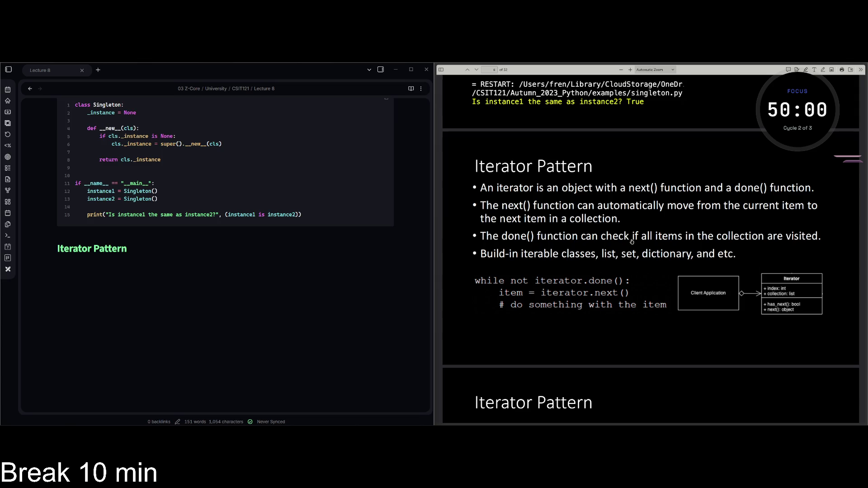
# - Switch back to Telegram in front of the Lecture 8 note with Alt+Tab
pyautogui.hotkey('alt', 'Tab')
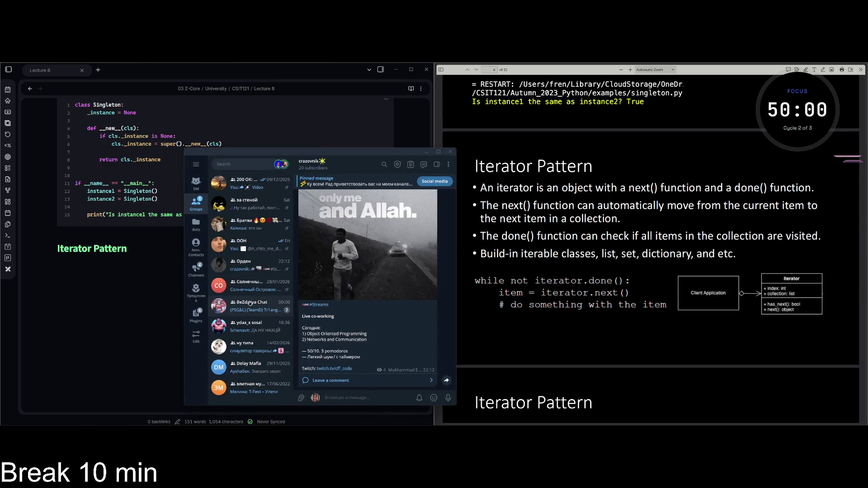
pyautogui.click(265, 302)
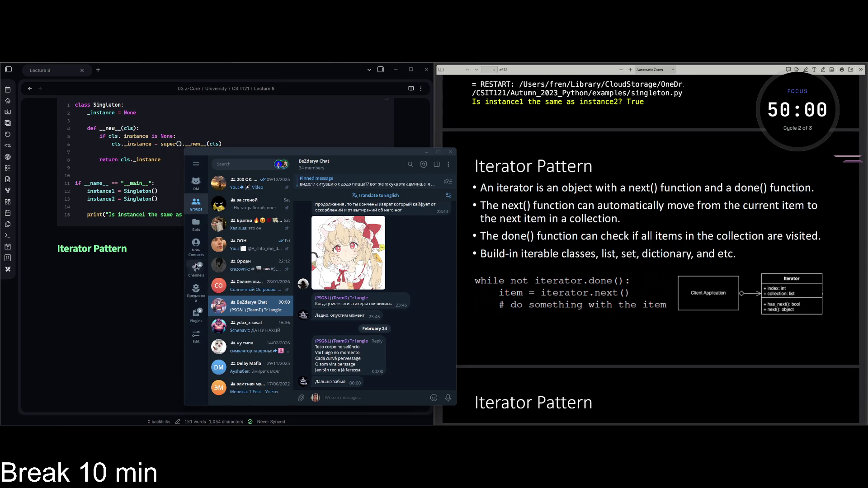
pyautogui.click(201, 267)
pyautogui.click(196, 182)
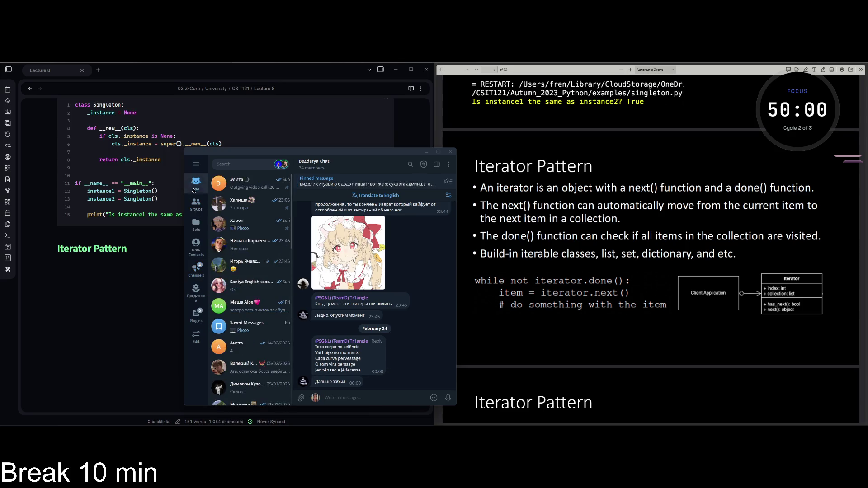
pyautogui.hotkey('alt', 'Tab')
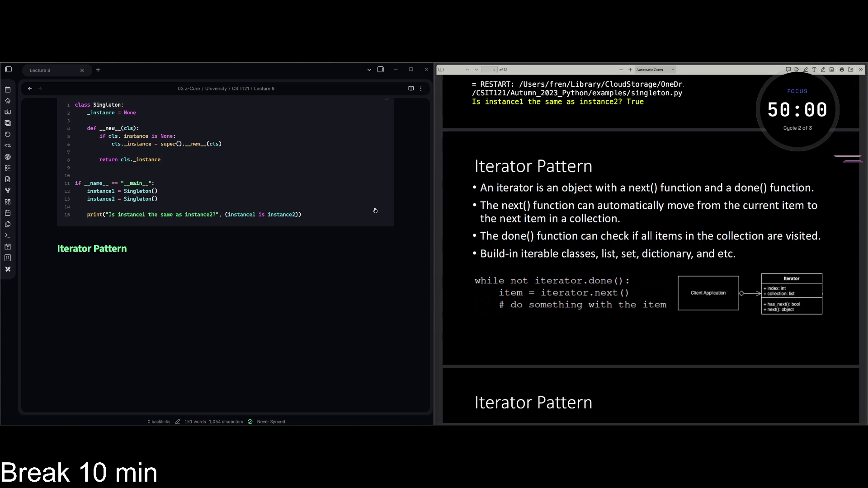
pyautogui.press('super')
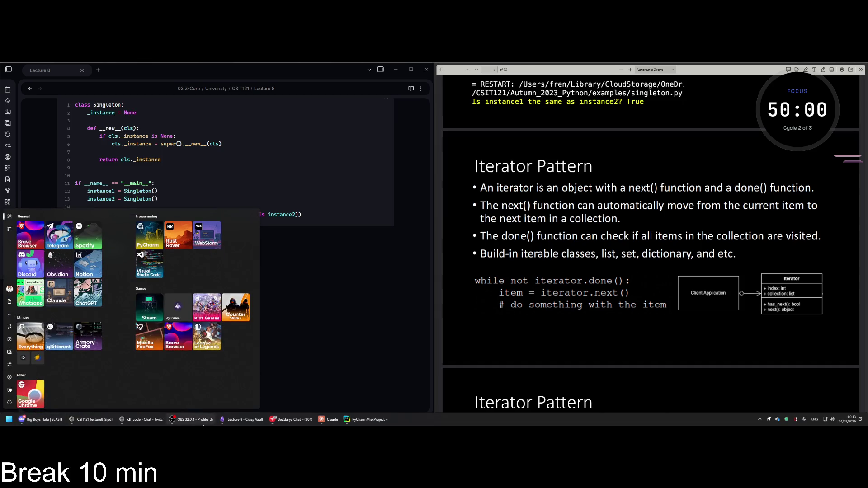
pyautogui.click(225, 420)
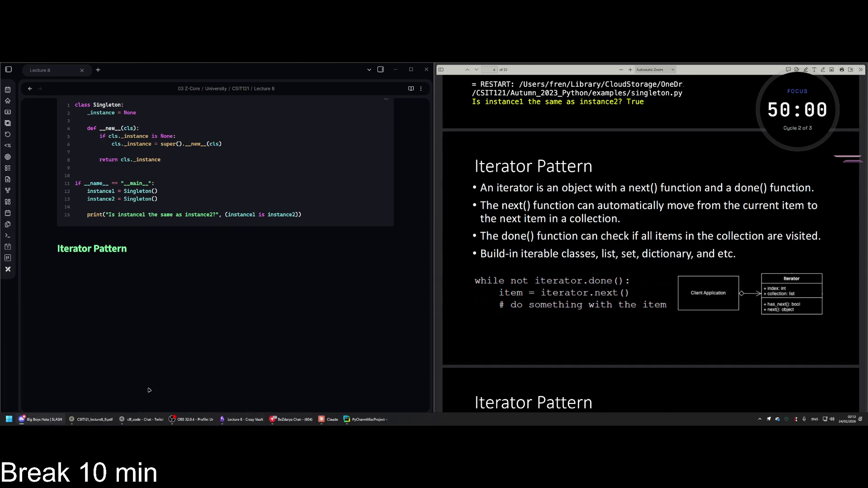
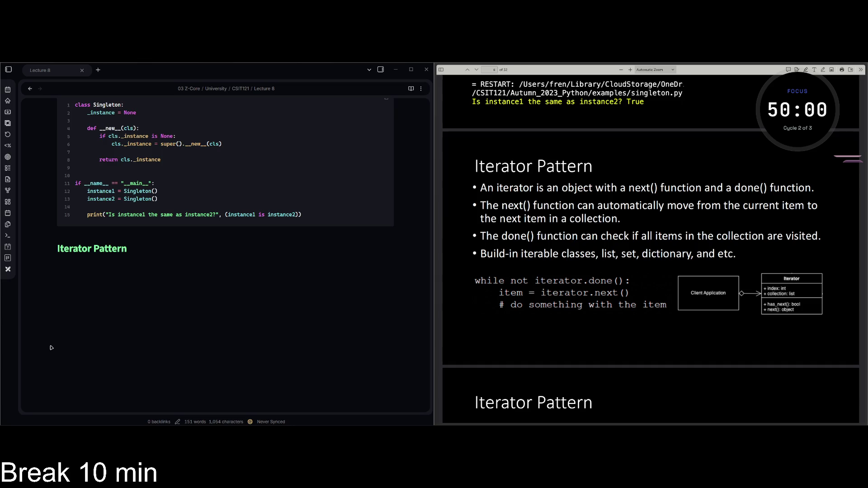
# - Bring up the Start menu, then show and dismiss the hidden system tray icons
pyautogui.press('super')
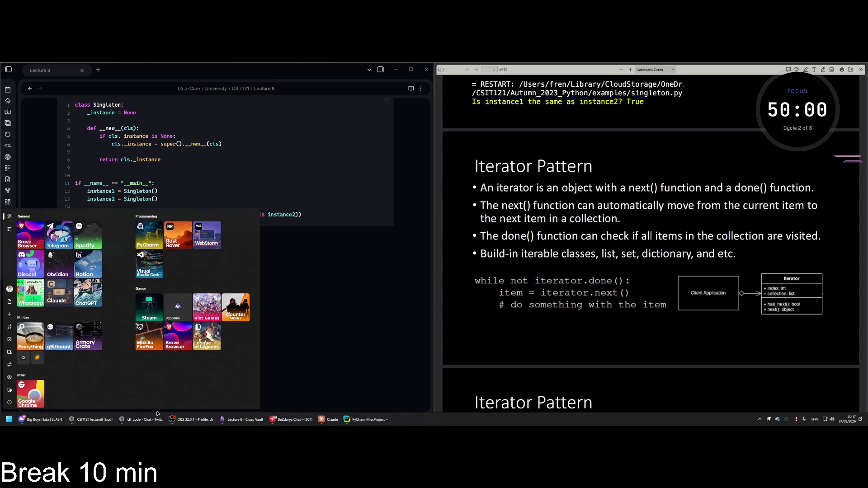
pyautogui.click(761, 420)
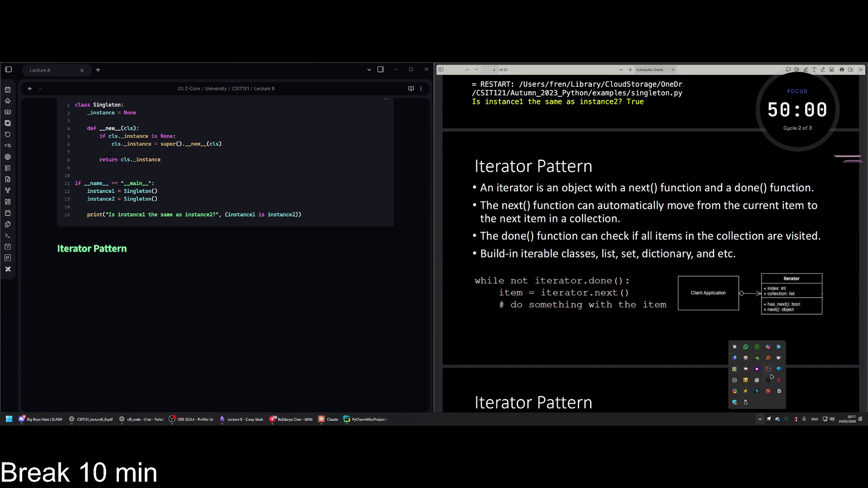
pyautogui.click(761, 420)
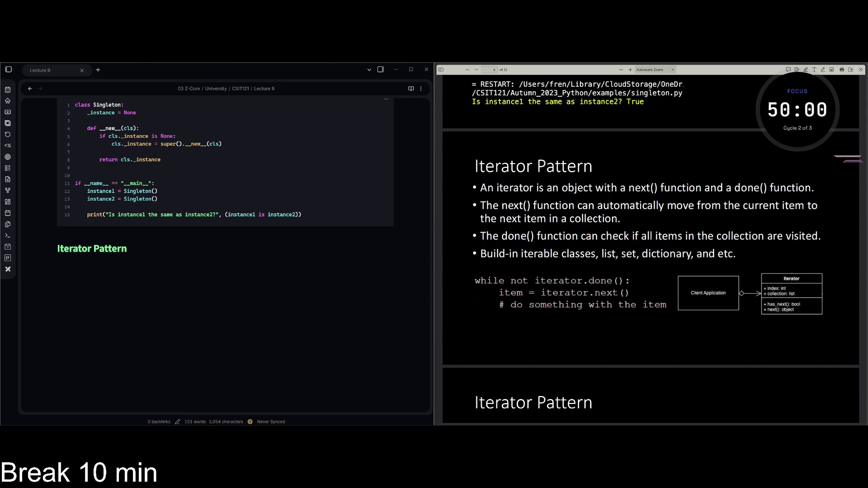
# - Switch to Telegram, filter the chat list to channels, open Rozetked, then raise the Start menu
pyautogui.press('super')
pyautogui.moveTo(245, 419)
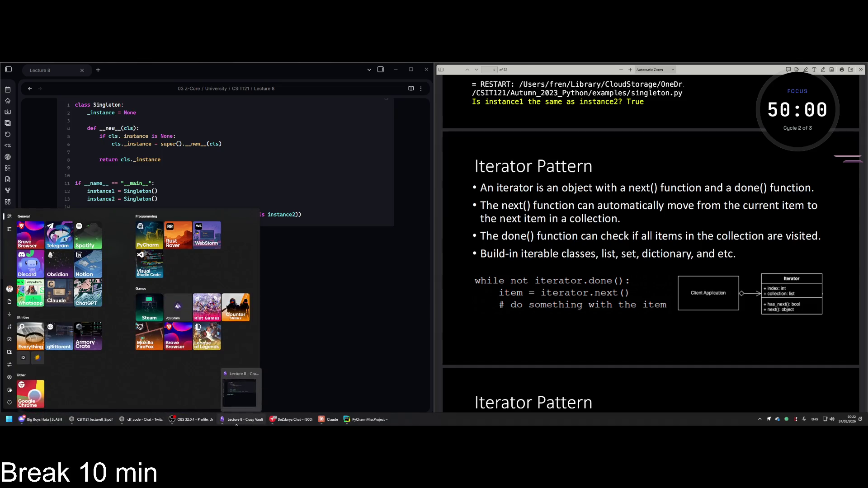
pyautogui.click(276, 422)
pyautogui.click(201, 270)
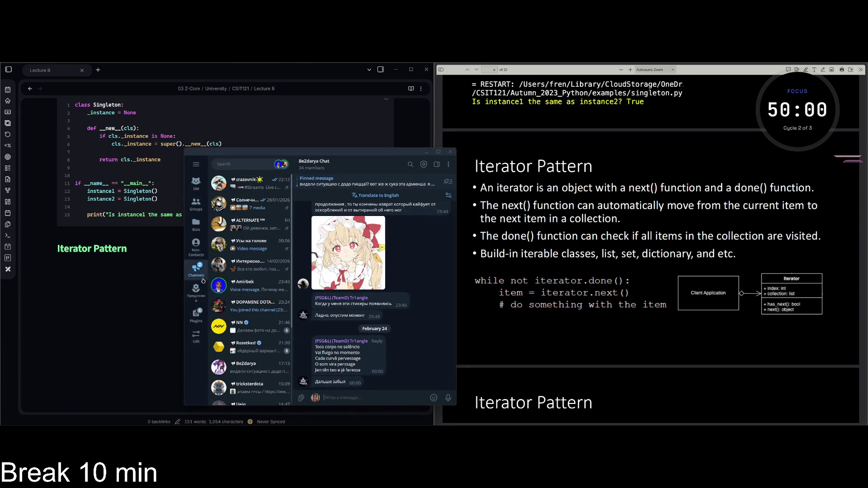
pyautogui.click(260, 347)
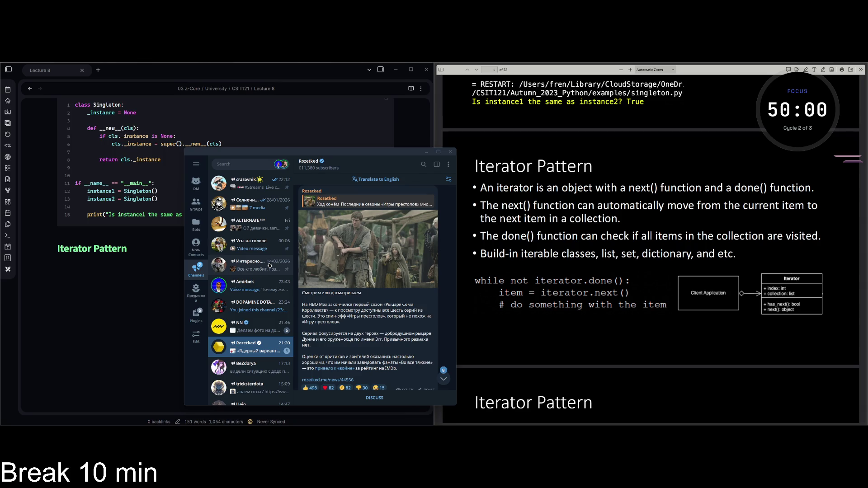
pyautogui.press('super')
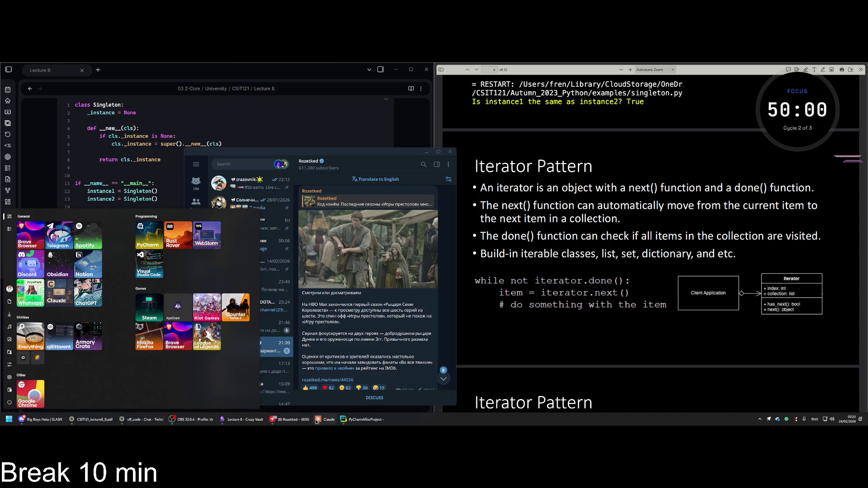
# - Check the hidden tray icons, then launch Steam by searching 'steam' in Start
pyautogui.click(761, 420)
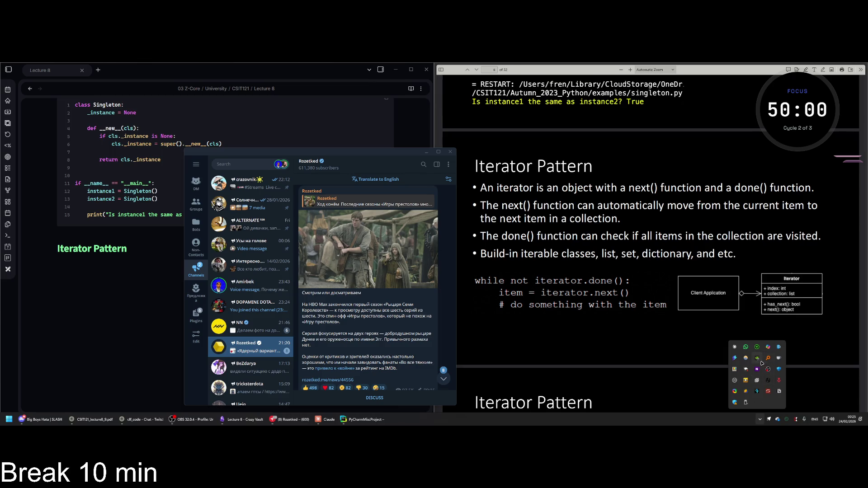
pyautogui.click(838, 335)
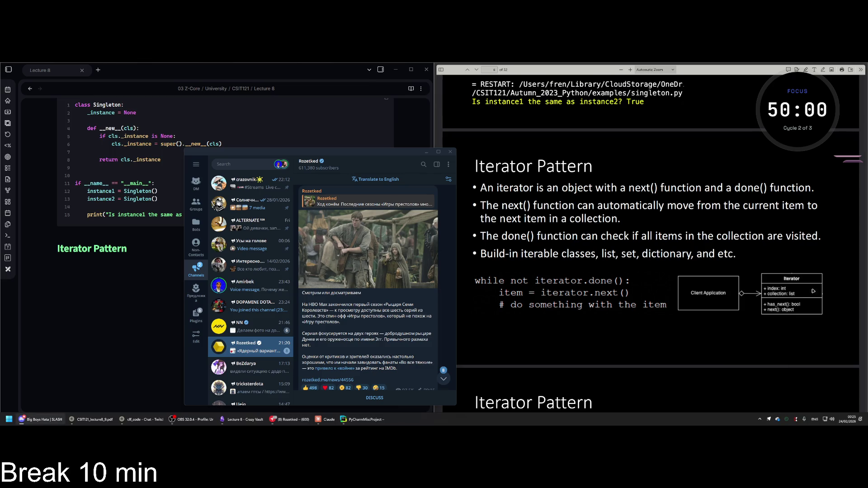
pyautogui.press('super')
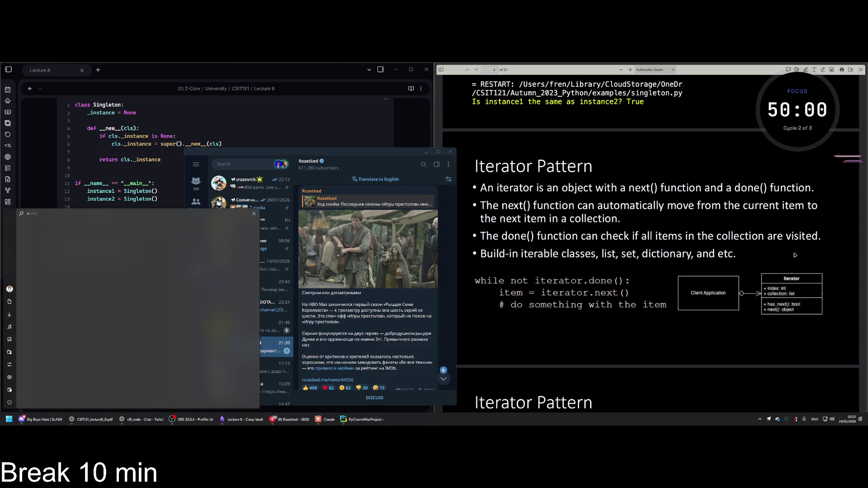
pyautogui.write('steam')
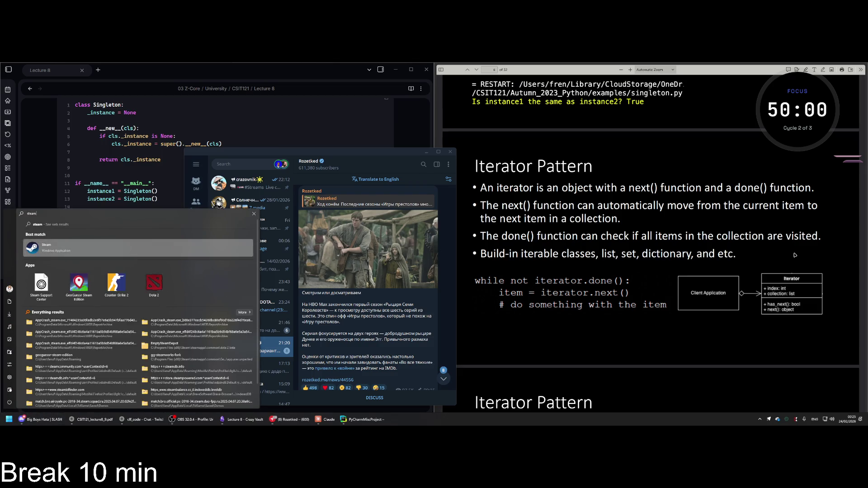
pyautogui.press('Return')
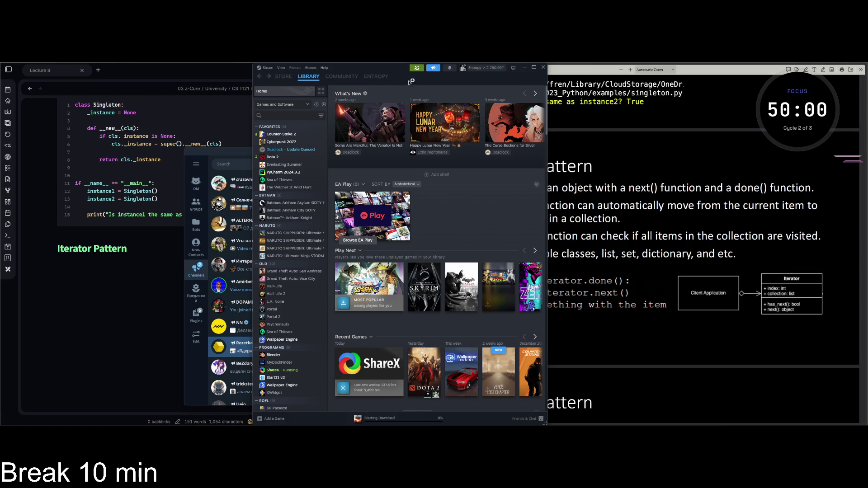
# - Pause the running game update on Steam's Downloads page
pyautogui.moveTo(257, 160)
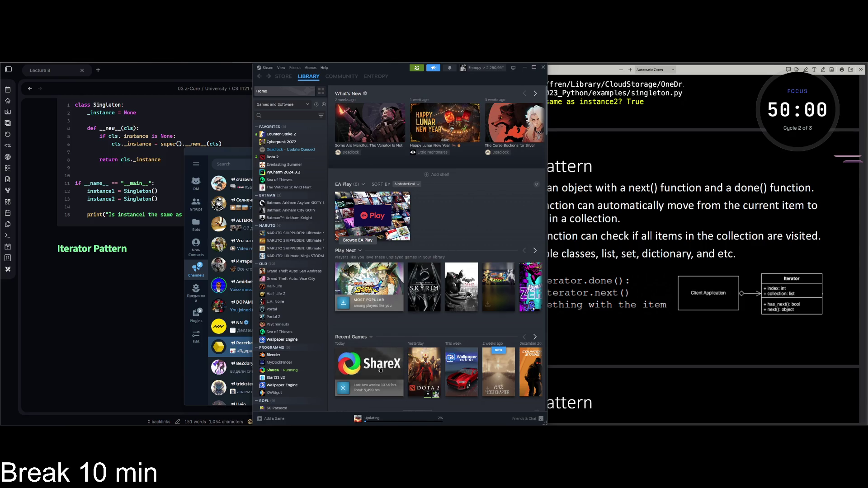
pyautogui.click(369, 418)
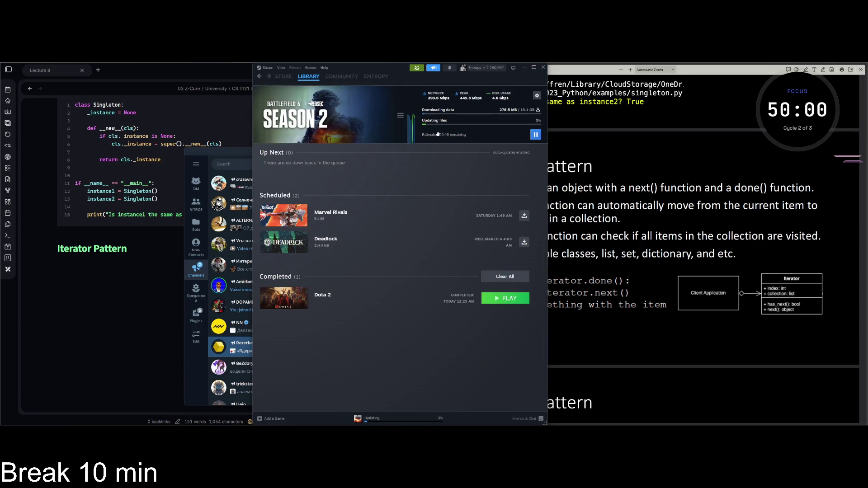
pyautogui.click(536, 137)
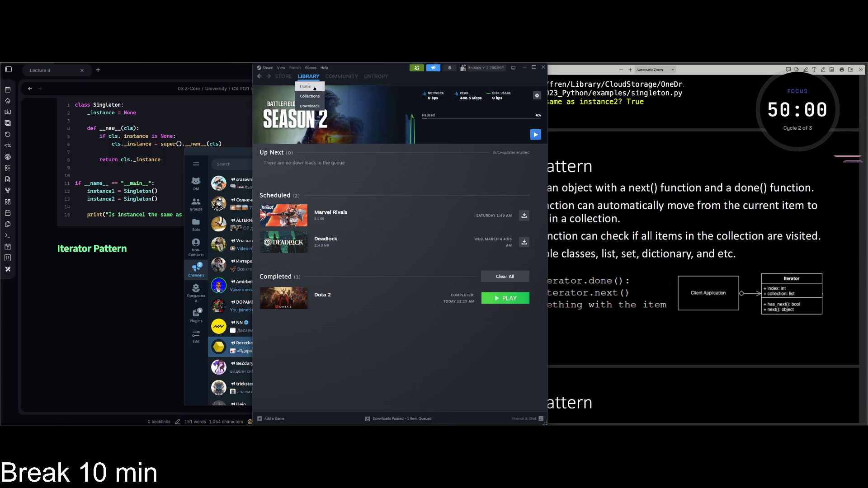
# - Open the Dota 2 page from Library Home, then minimize Steam
pyautogui.click(306, 87)
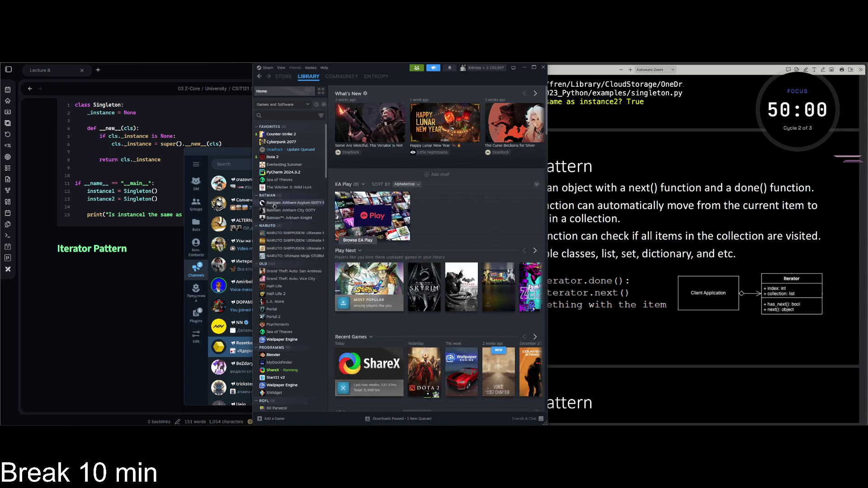
pyautogui.click(275, 156)
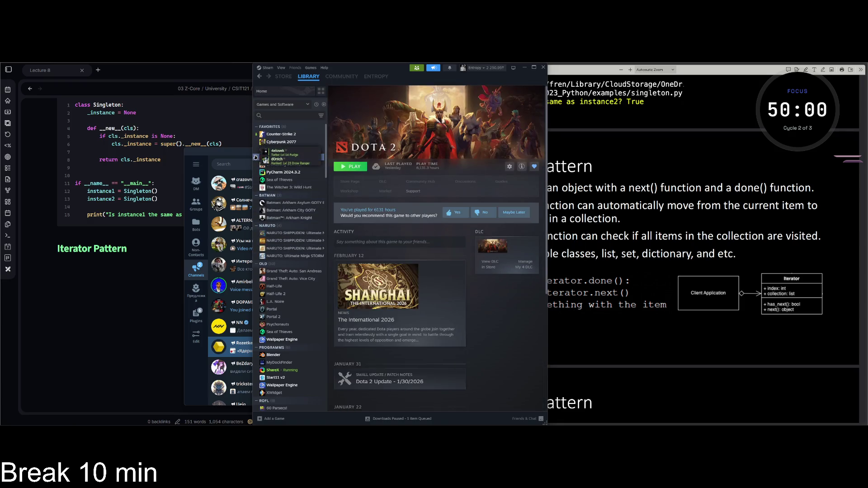
pyautogui.moveTo(257, 135)
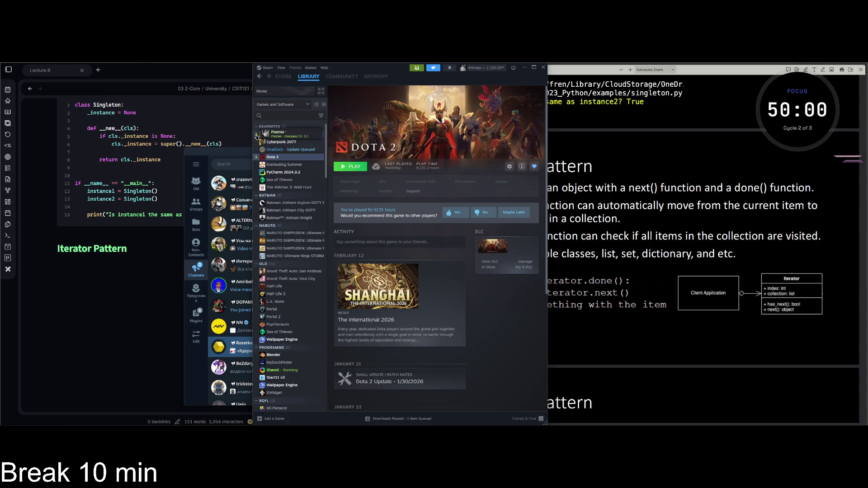
pyautogui.click(525, 68)
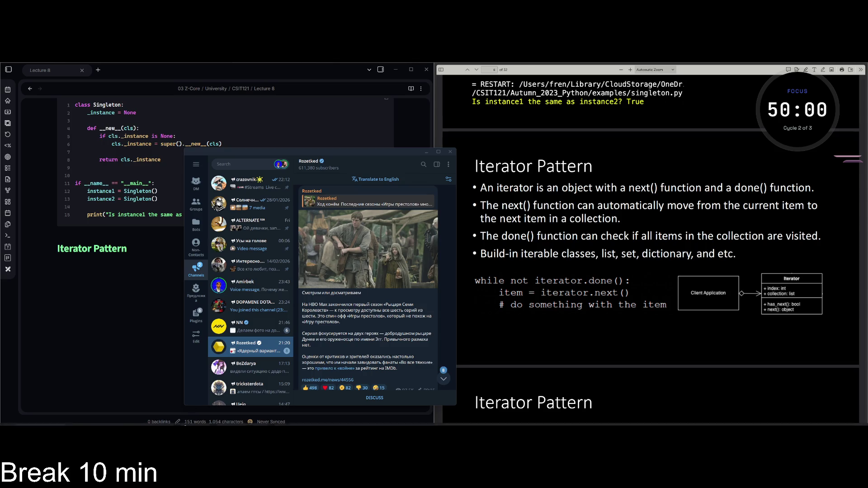
# - Restore Steam from the taskbar and unlock Family View by entering its PIN
pyautogui.moveTo(242, 420)
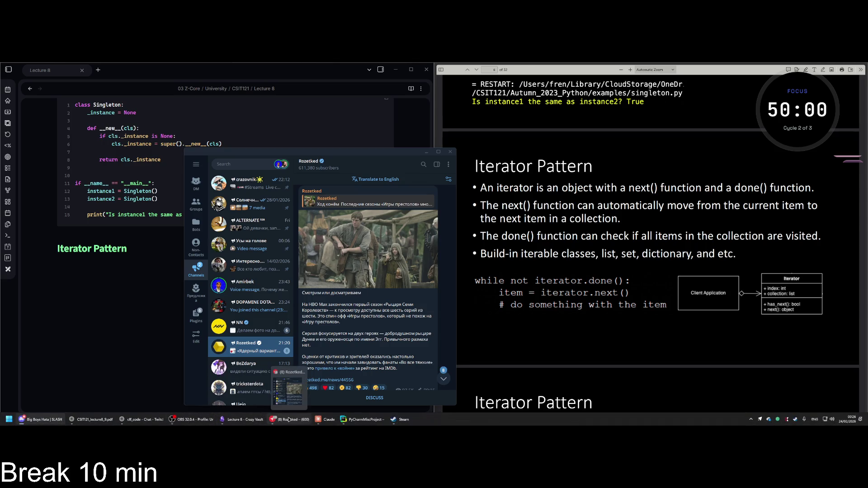
pyautogui.moveTo(296, 393)
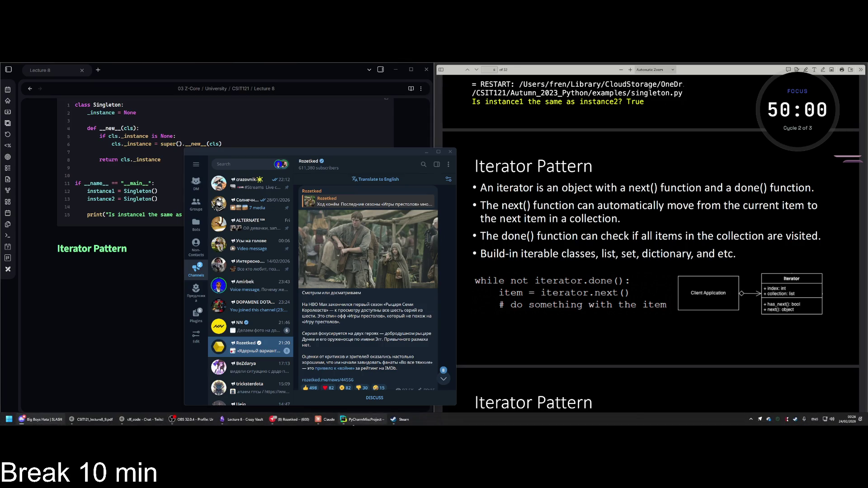
pyautogui.click(400, 420)
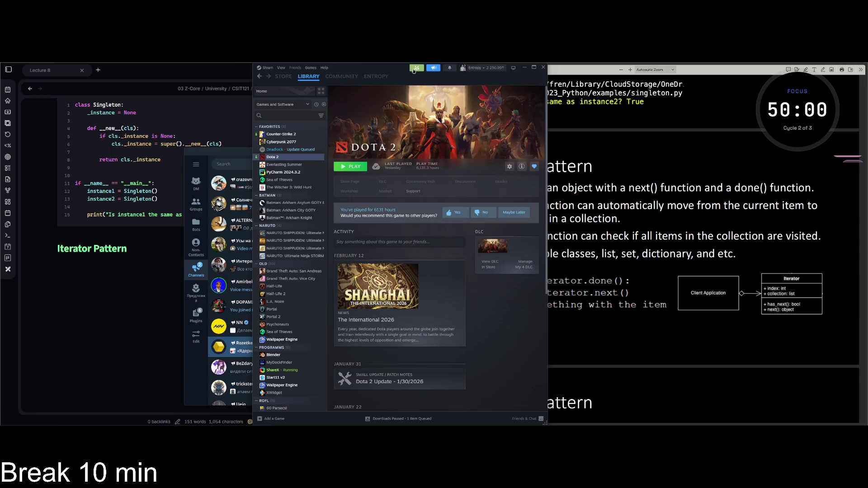
pyautogui.click(416, 68)
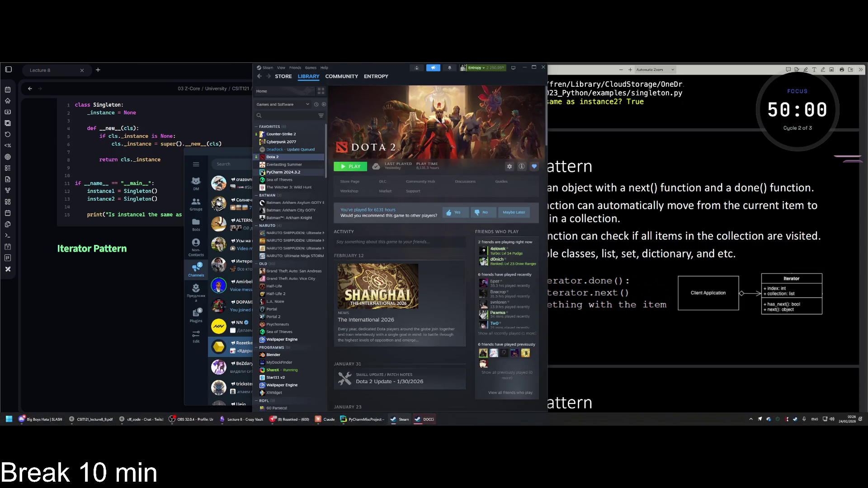
# - Open your own Steam profile page and close the friend's chat window
pyautogui.moveTo(376, 76)
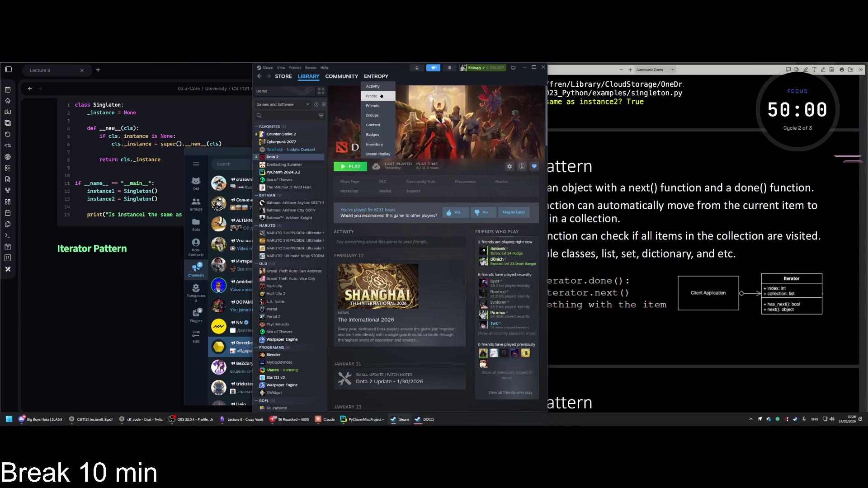
pyautogui.click(380, 96)
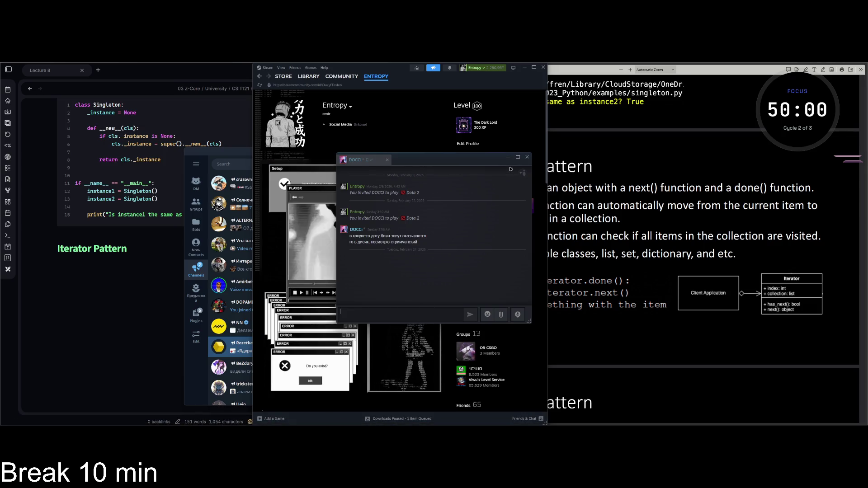
pyautogui.click(527, 157)
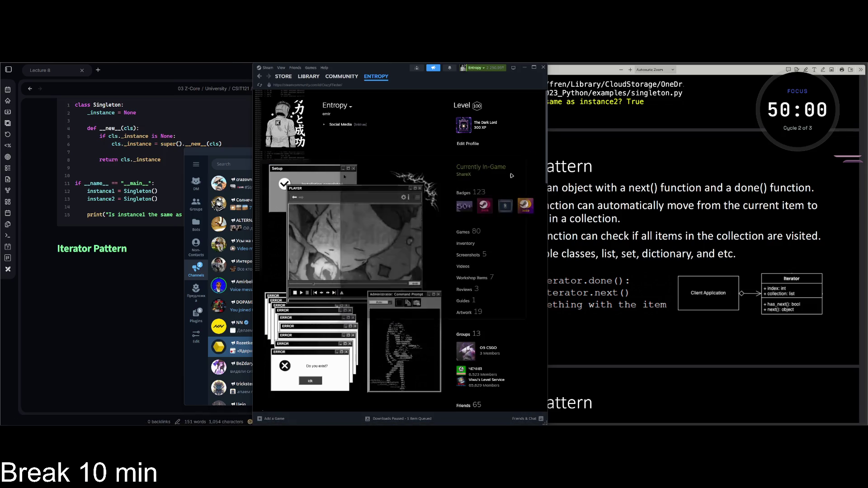
# - Scroll the profile back to the top, open Library Home, then return to the Lecture 8 note
pyautogui.scroll(-5, 333, 202)
pyautogui.scroll(-10, 333, 202)
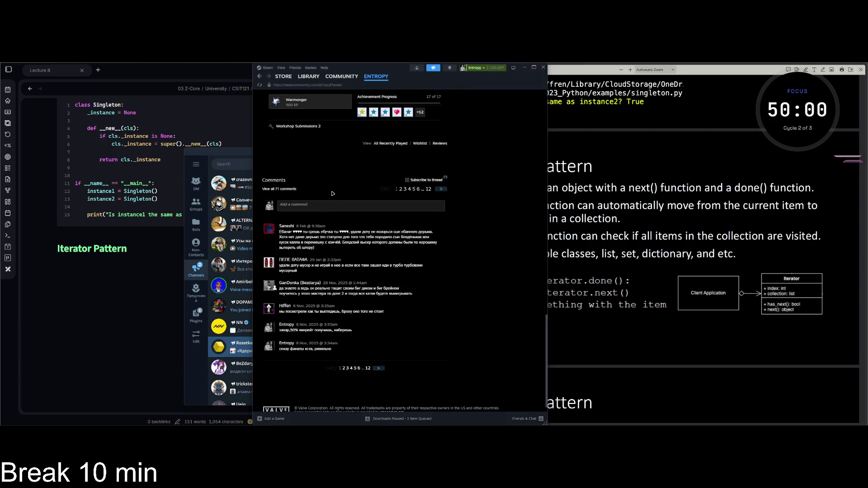
pyautogui.scroll(15, 332, 193)
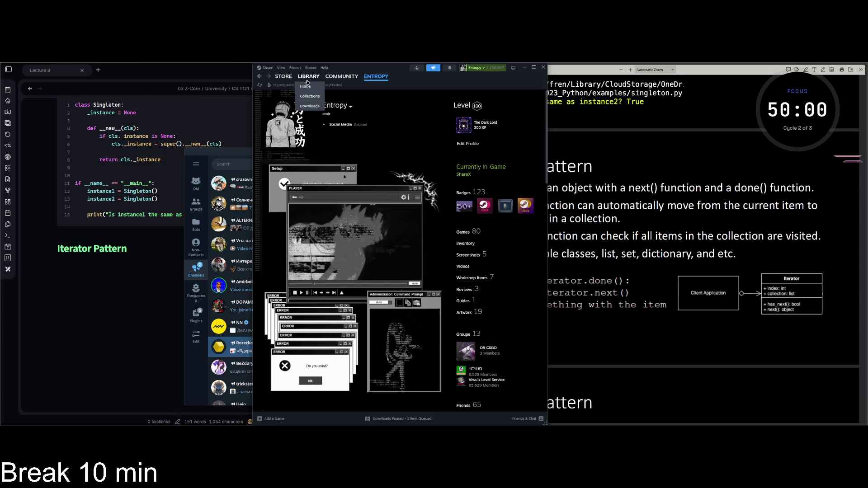
pyautogui.click(306, 86)
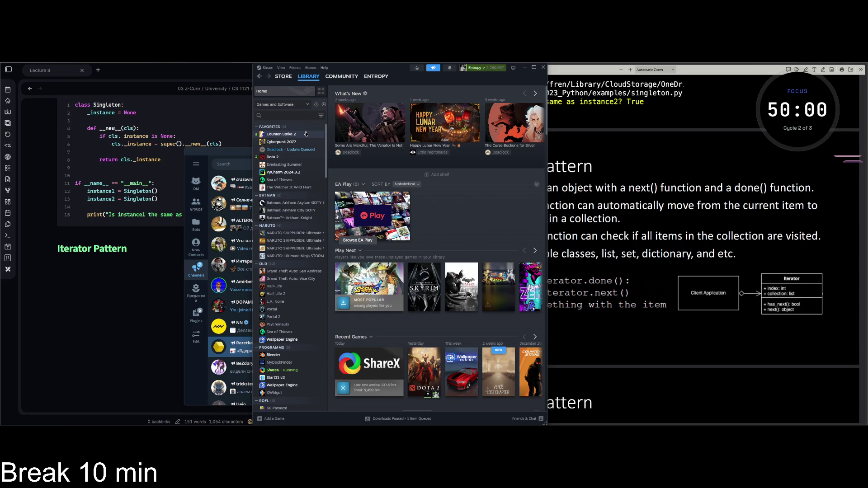
pyautogui.hotkey('alt', 'Tab')
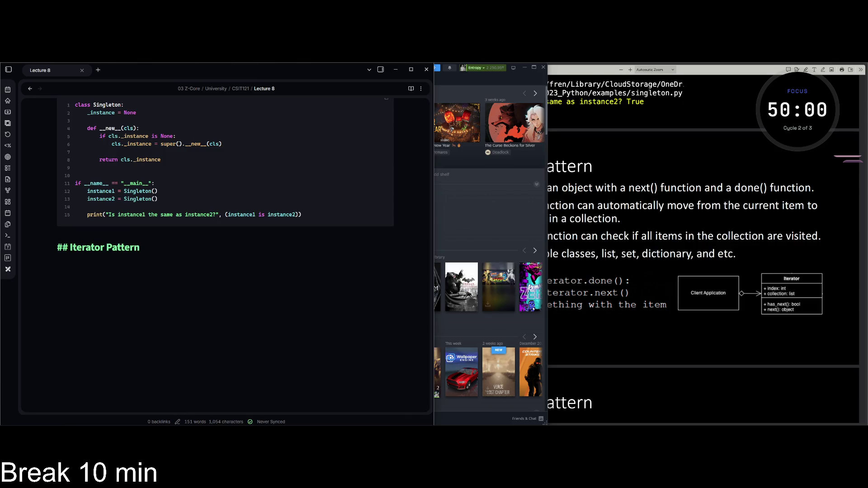
# - Dismiss the Start menu and bring up the focus timer's controls
pyautogui.press('super')
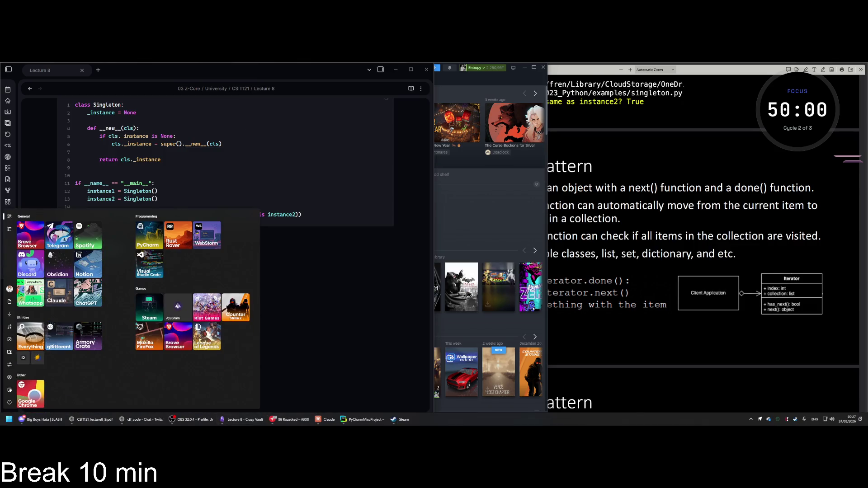
pyautogui.press('Escape')
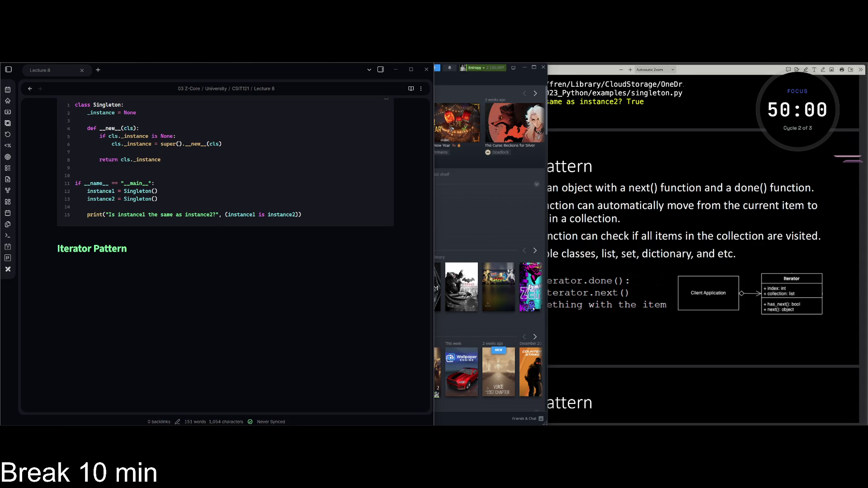
pyautogui.doubleClick(816, 109)
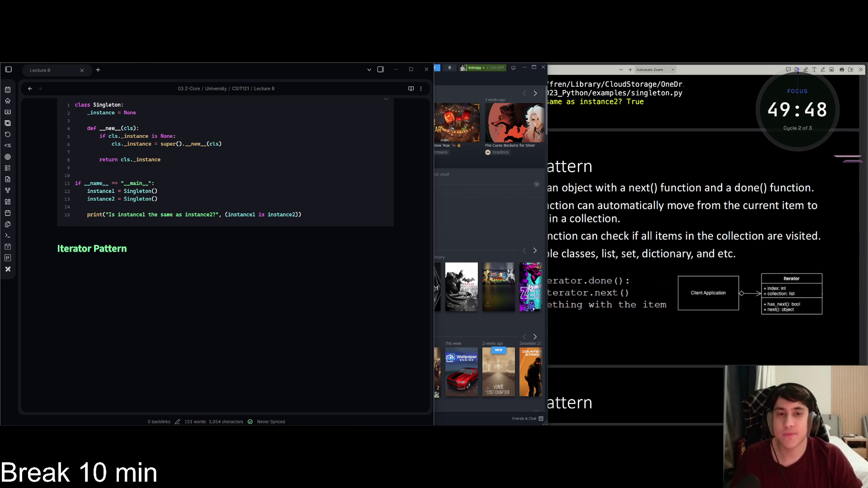
# - Put the Lecture 8 note beside the PDF slides and begin a new line under Iterator Pattern
pyautogui.hotkey('alt', 'Tab')
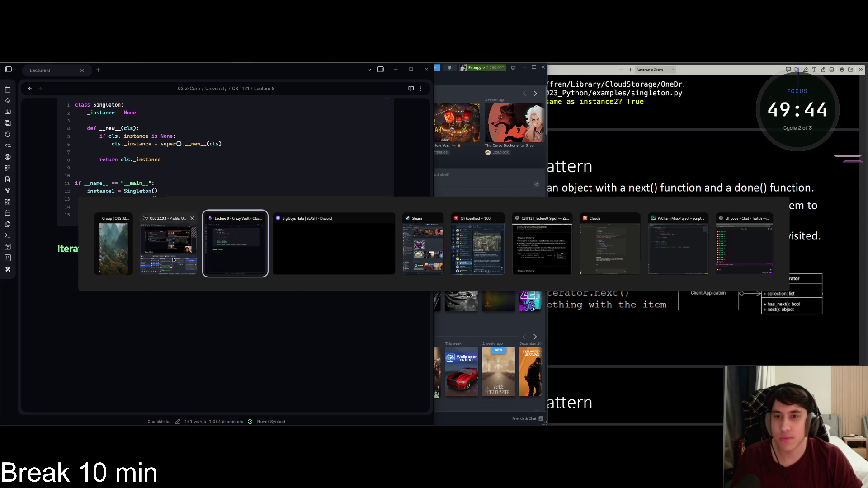
pyautogui.click(220, 249)
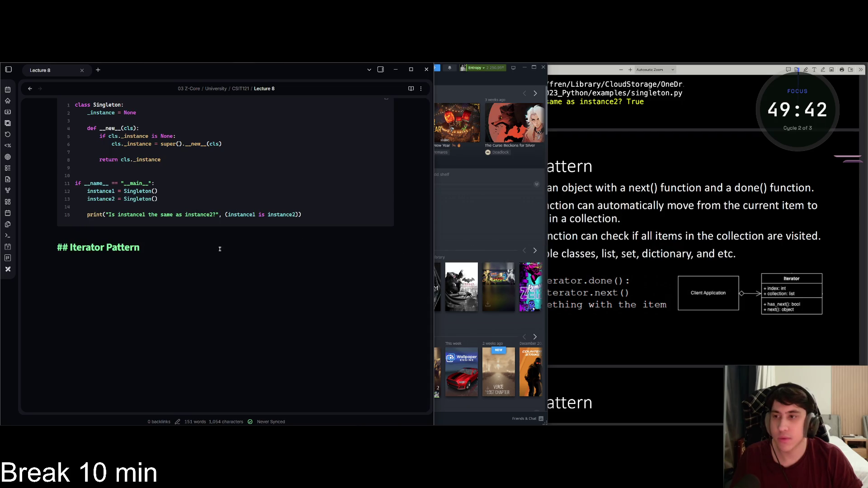
pyautogui.hotkey('alt', 'Tab')
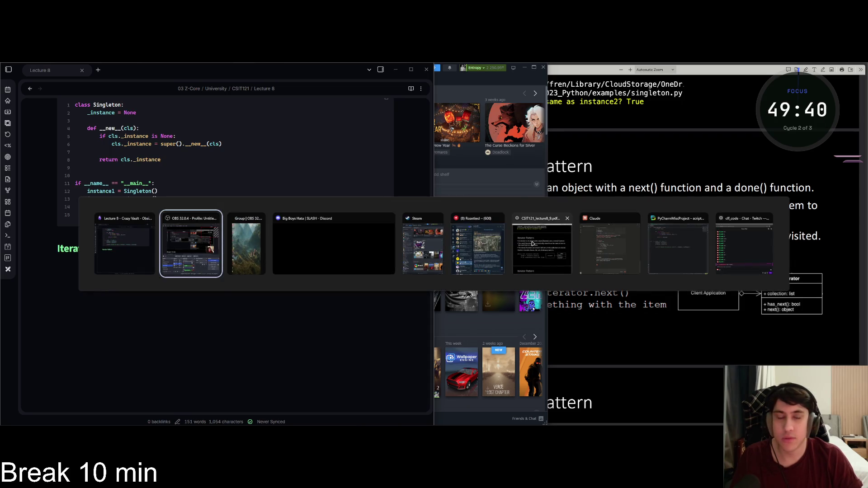
pyautogui.click(532, 243)
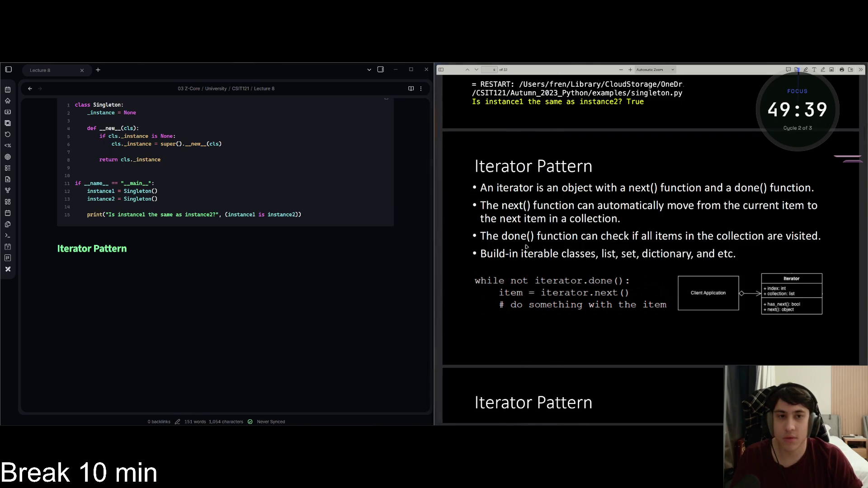
pyautogui.click(133, 248)
pyautogui.press('Return')
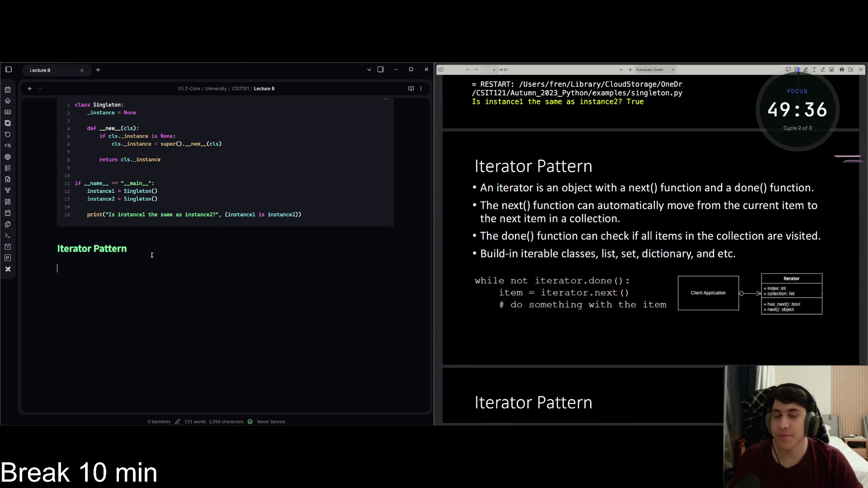
# - Write the bullet defining an iterator by its next() and done() functions, then begin the next() bullet
pyautogui.write('- An')
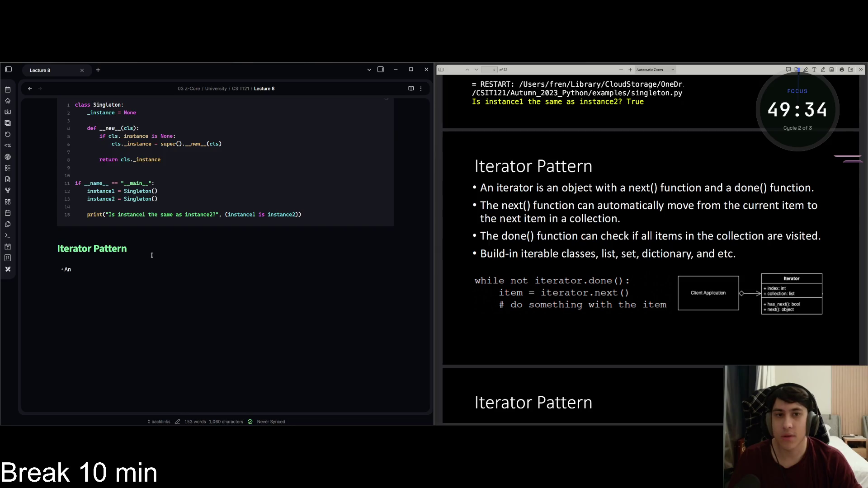
pyautogui.write(' iterat')
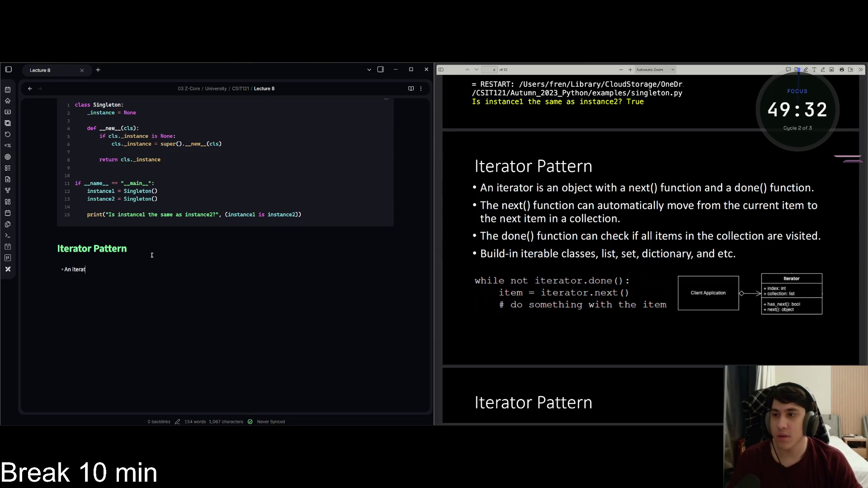
pyautogui.write('or is an object with ')
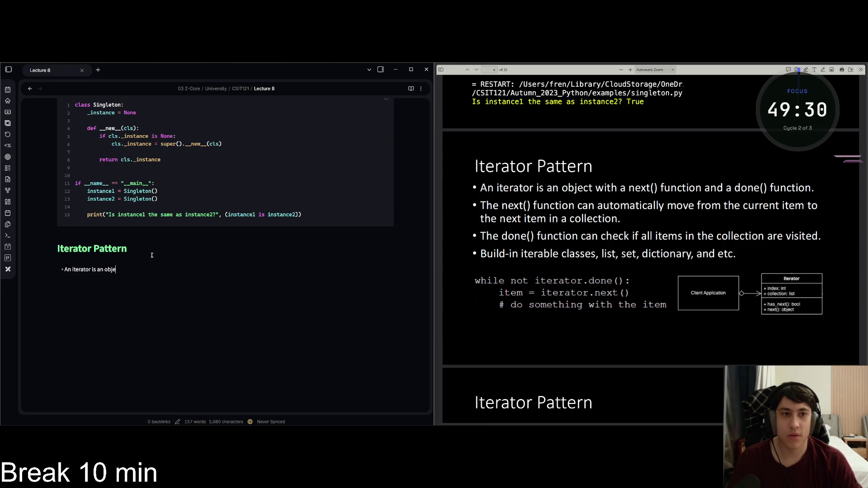
pyautogui.write('a next()')
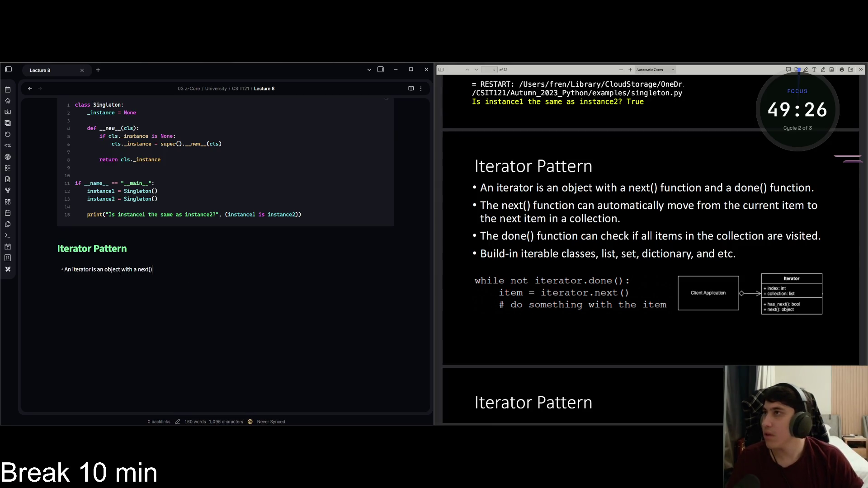
pyautogui.hotkey('alt', 'Tab')
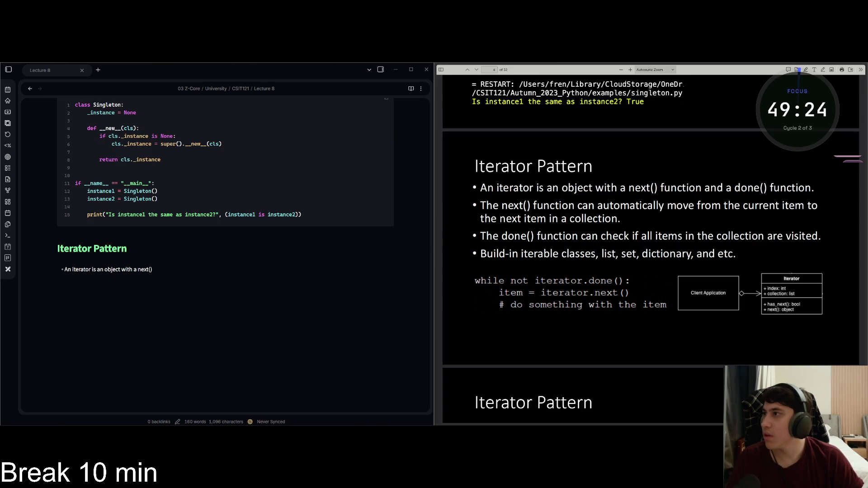
pyautogui.click(157, 271)
pyautogui.write('fun')
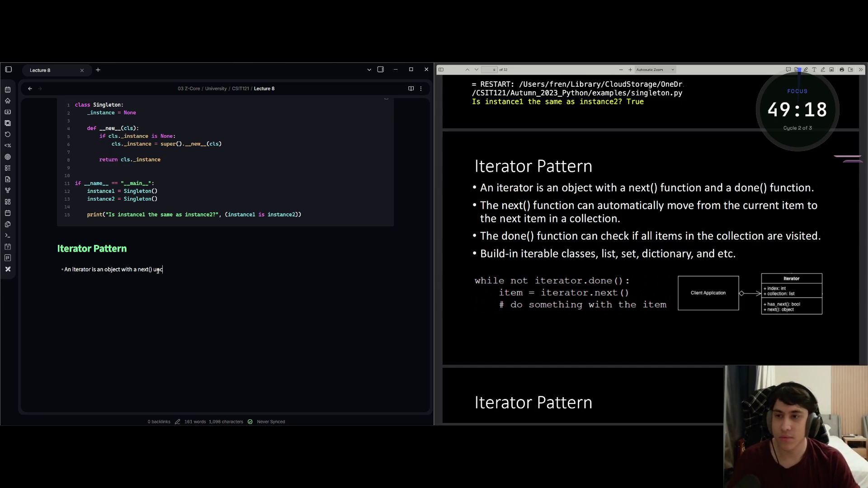
pyautogui.write('t')
pyautogui.press('BackSpace')
pyautogui.press('BackSpace')
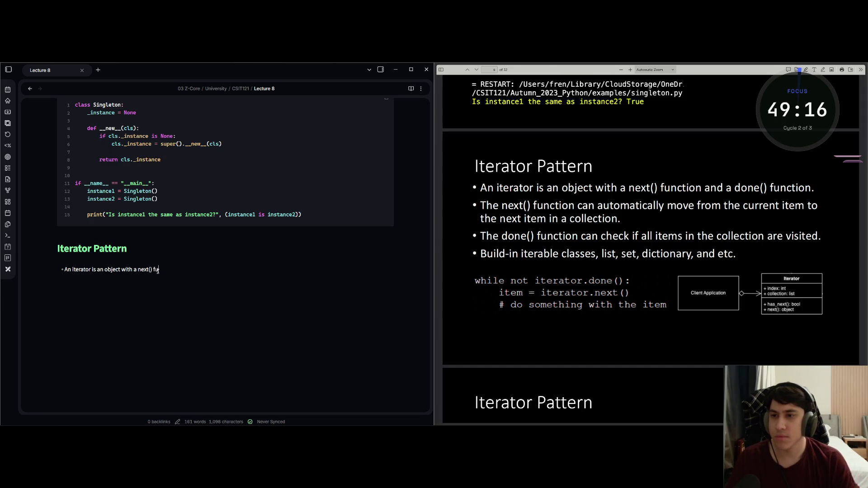
pyautogui.write('nction')
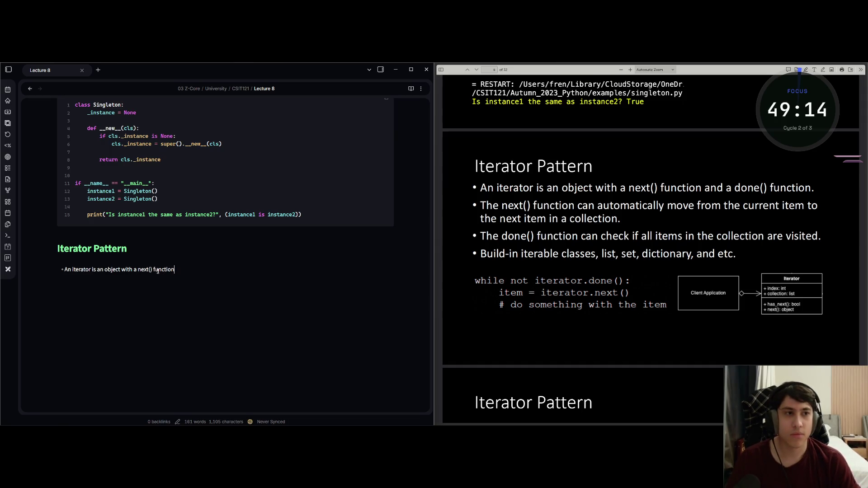
pyautogui.write(' and')
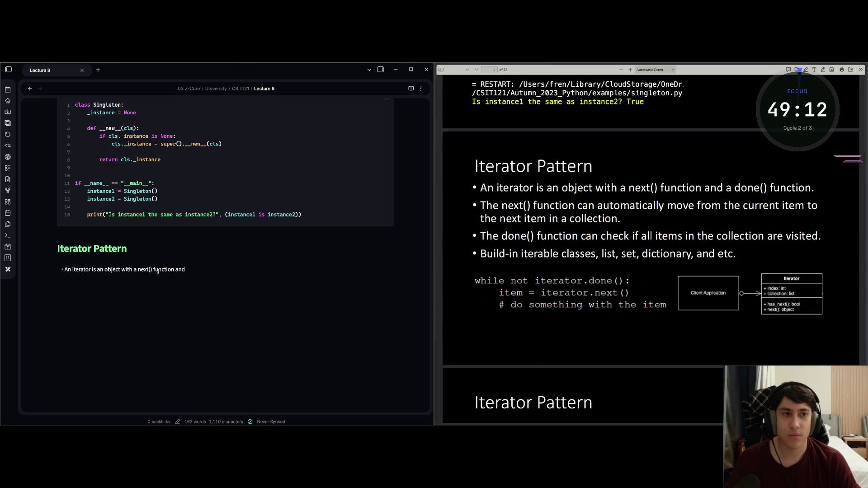
pyautogui.write(' done()')
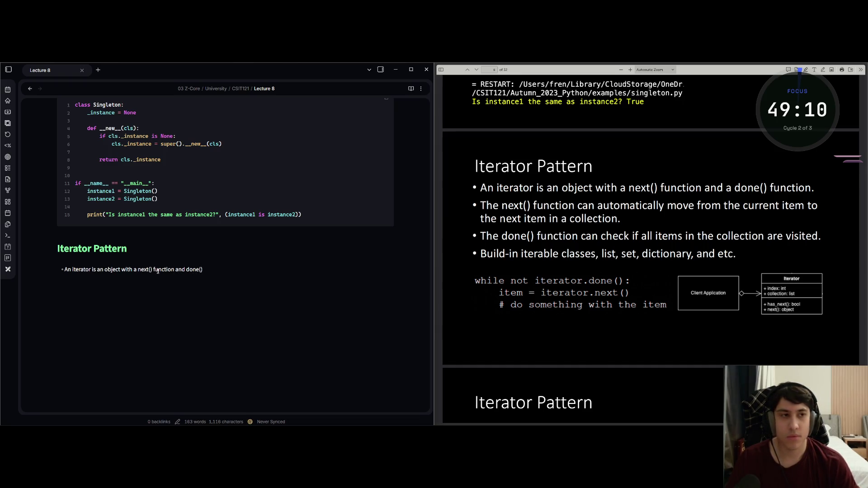
pyautogui.write(' function')
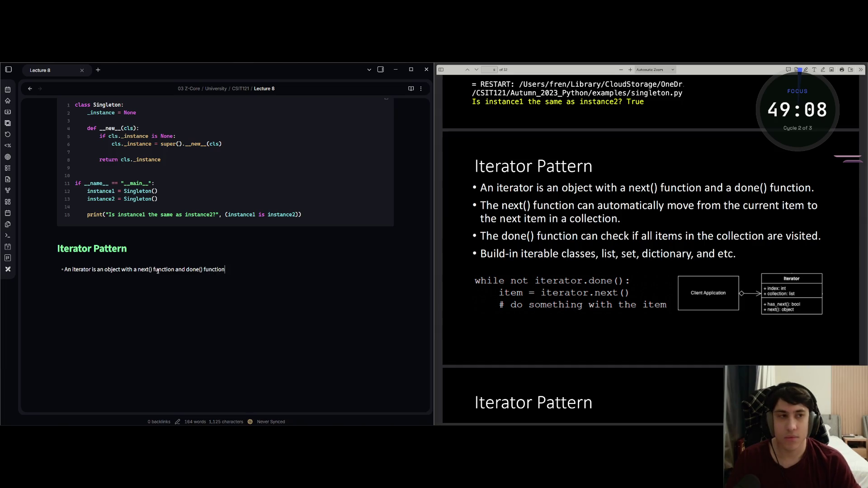
pyautogui.write('().')
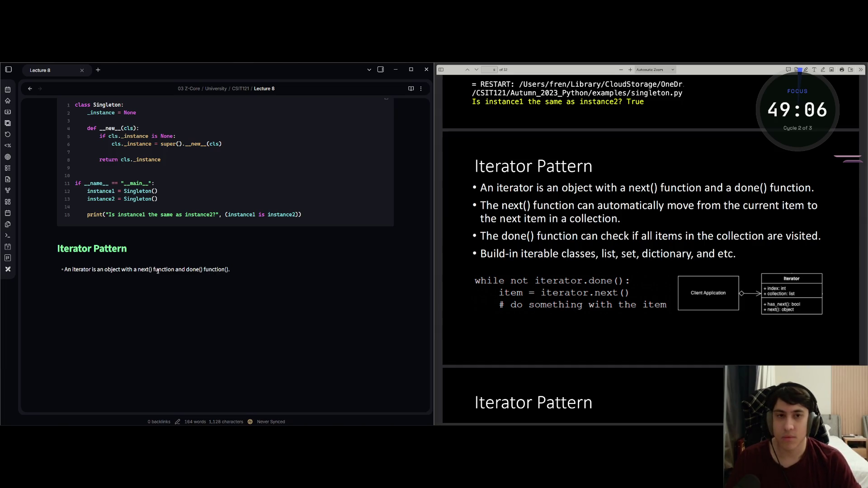
pyautogui.press('Return')
pyautogui.write('The nex')
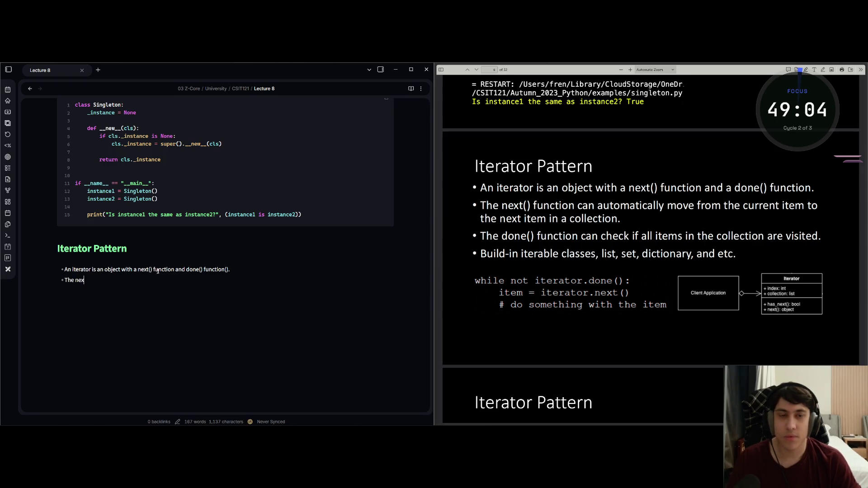
pyautogui.write('t() function can aut')
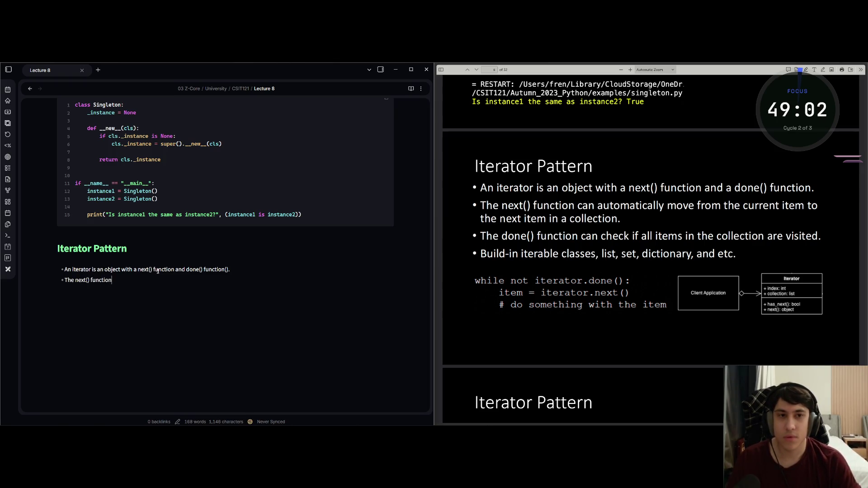
pyautogui.write('ormatical')
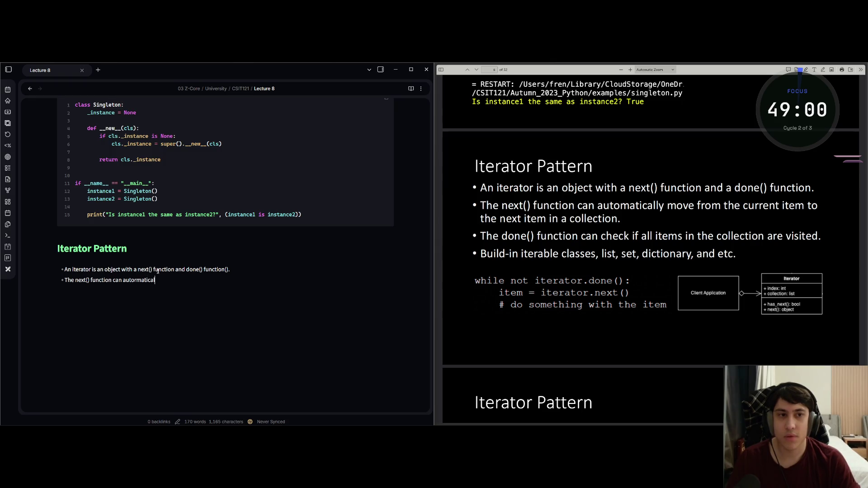
pyautogui.write('ly move for')
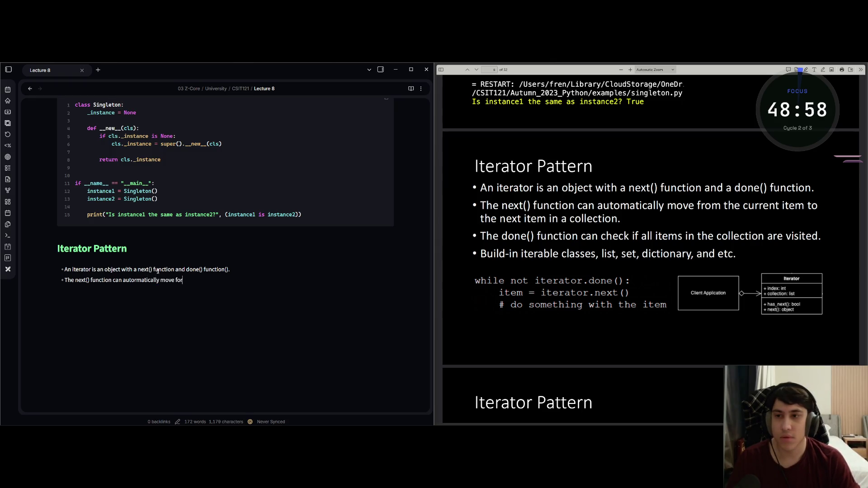
# - Finish the next() bullet on moving to the next collection item and add the done() bullet
pyautogui.press('BackSpace')
pyautogui.press('BackSpace')
pyautogui.write('rom the cu')
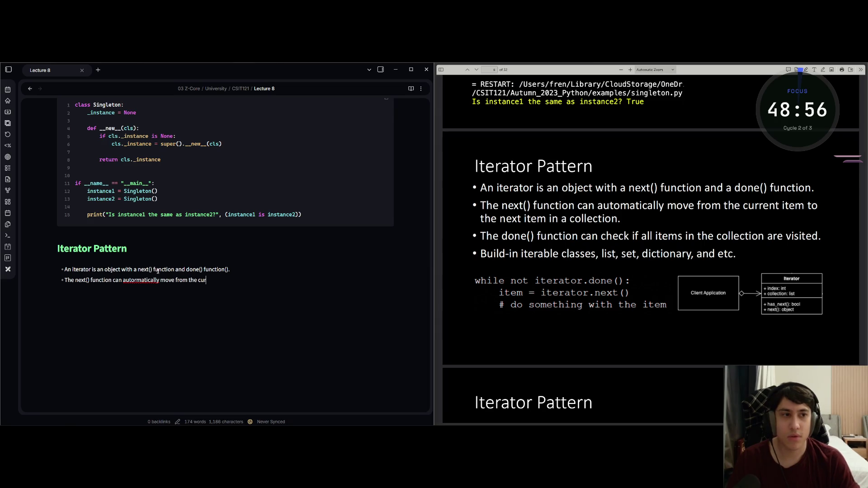
pyautogui.write('rrent item to t')
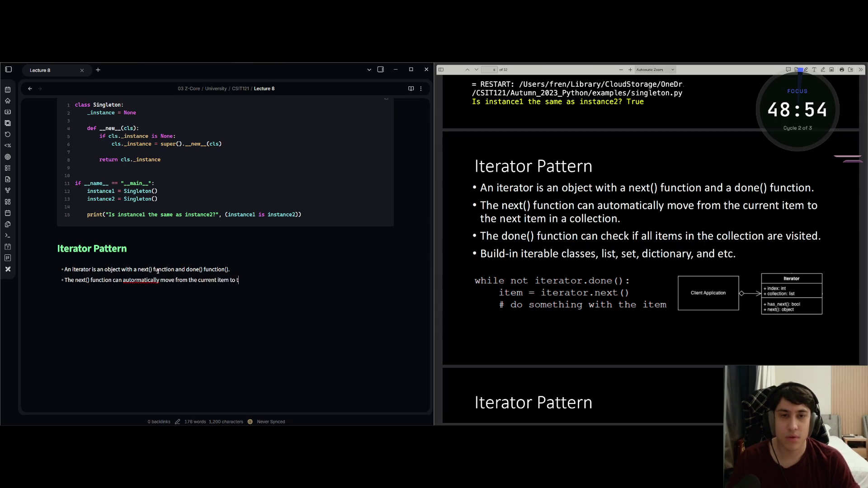
pyautogui.write('he next')
pyautogui.write(' item in a ')
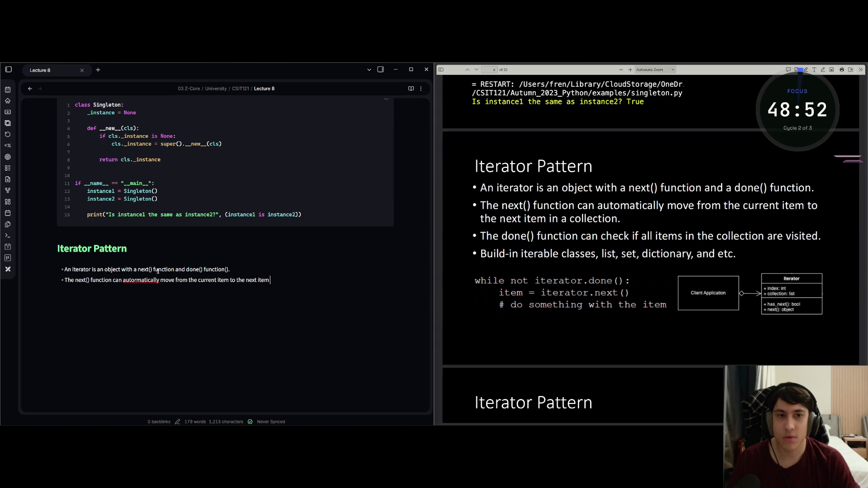
pyautogui.write('collection.')
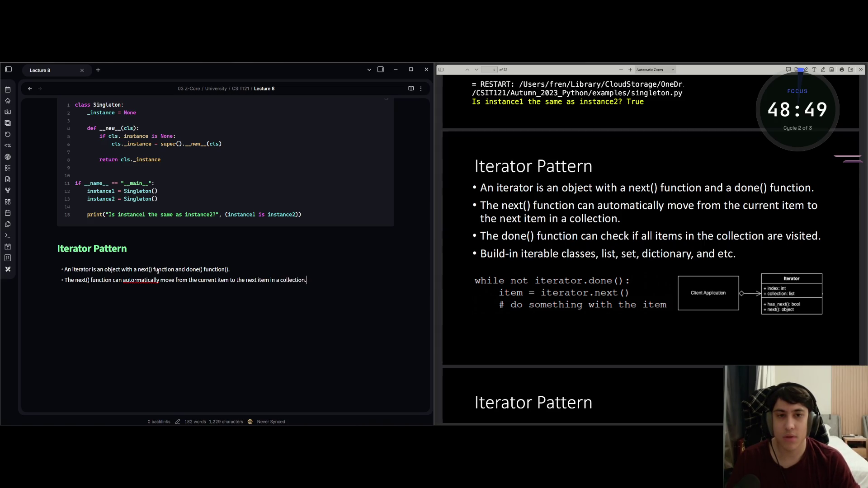
pyautogui.press('Return')
pyautogui.write('The done(')
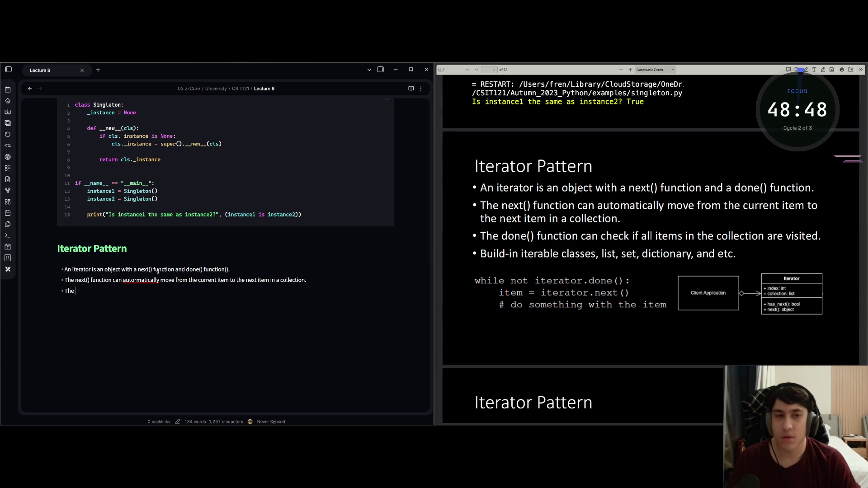
pyautogui.write(') function')
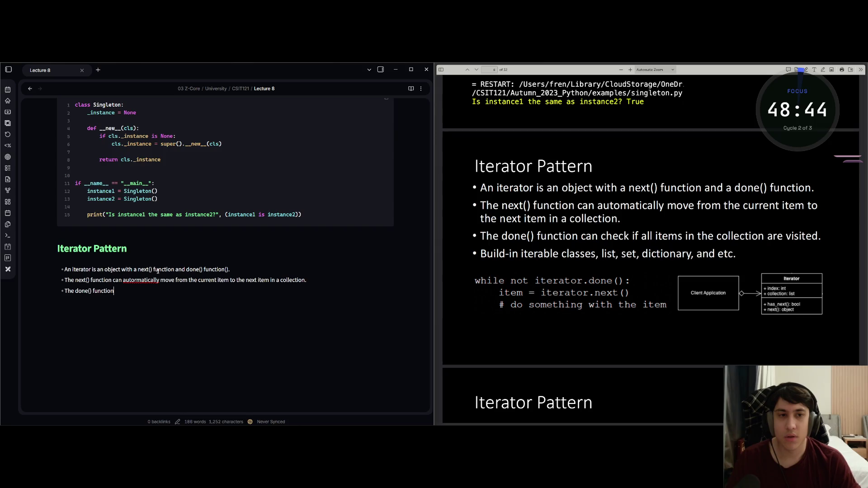
pyautogui.write(' can check if a')
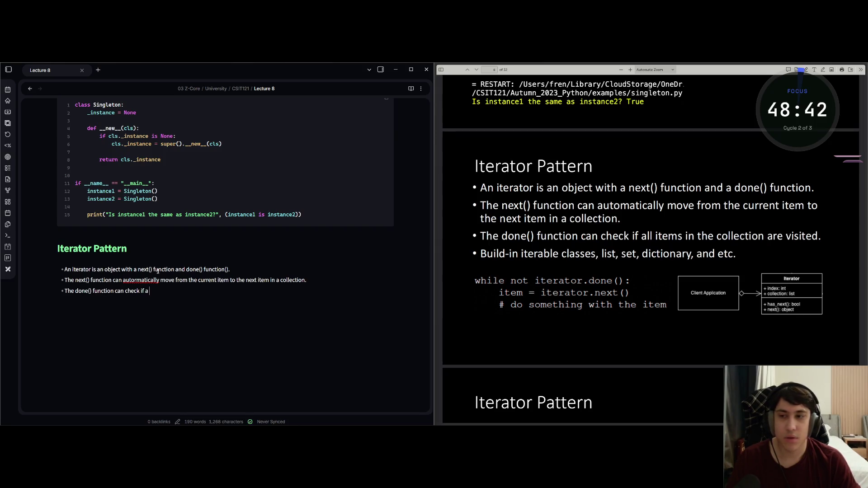
pyautogui.write('ll items i')
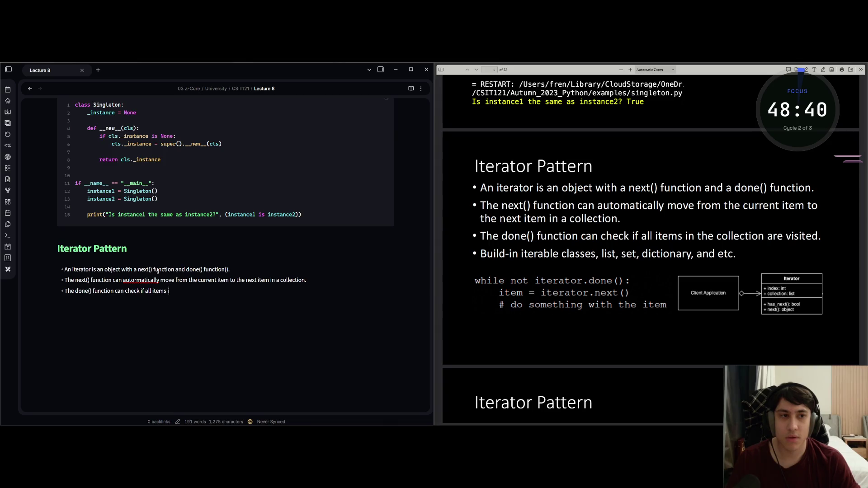
pyautogui.write('n the collection a')
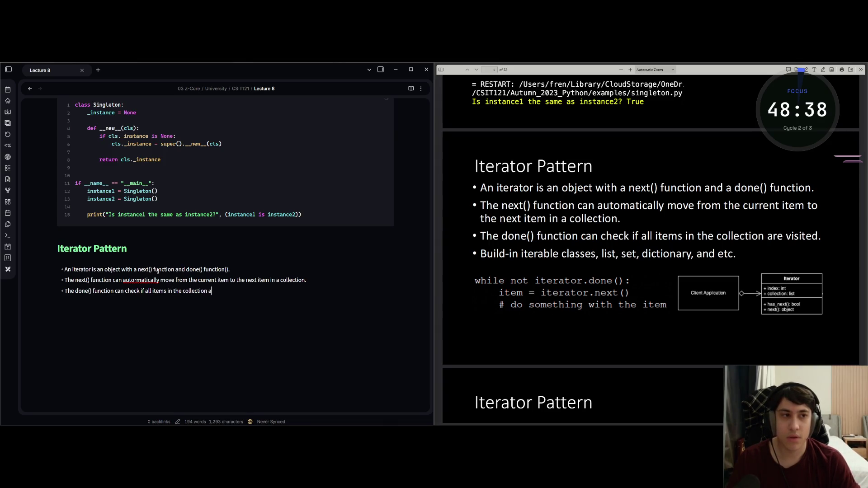
pyautogui.write('re visited')
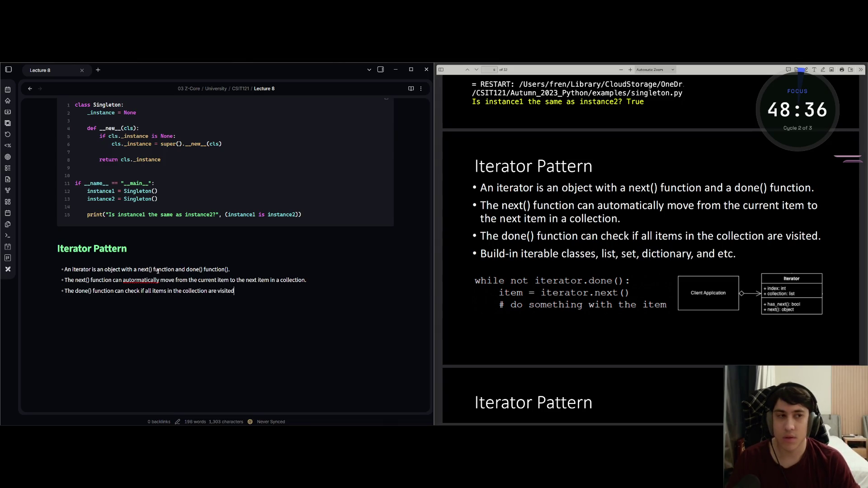
pyautogui.write('. ')
pyautogui.write('Build')
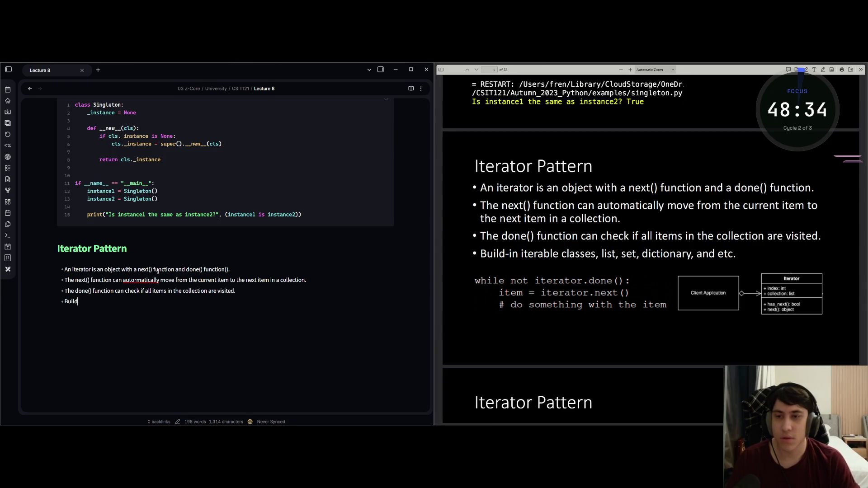
pyautogui.write('-in iterab')
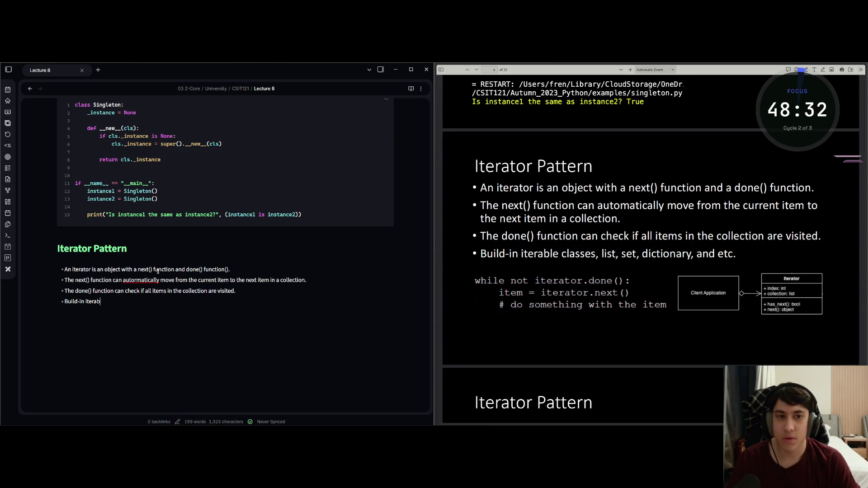
pyautogui.write('le c')
# - Complete the built-in iterable classes bullet (list, set, dictionary) and fix the 'automatically' typo
pyautogui.press('BackSpace')
pyautogui.press('BackSpace')
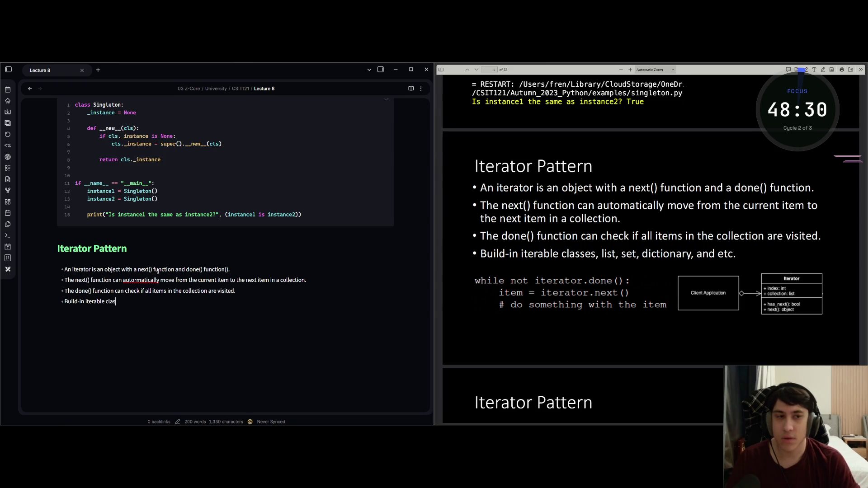
pyautogui.write('ses, list')
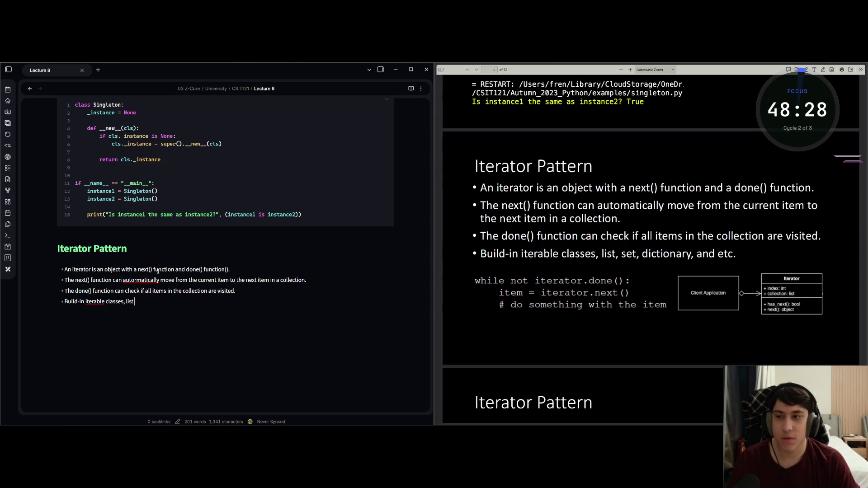
pyautogui.write(', set, dic')
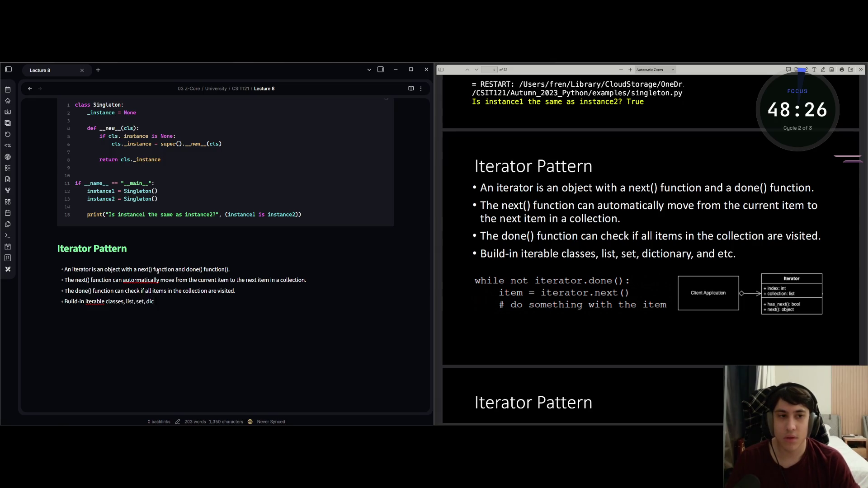
pyautogui.write('tionary,')
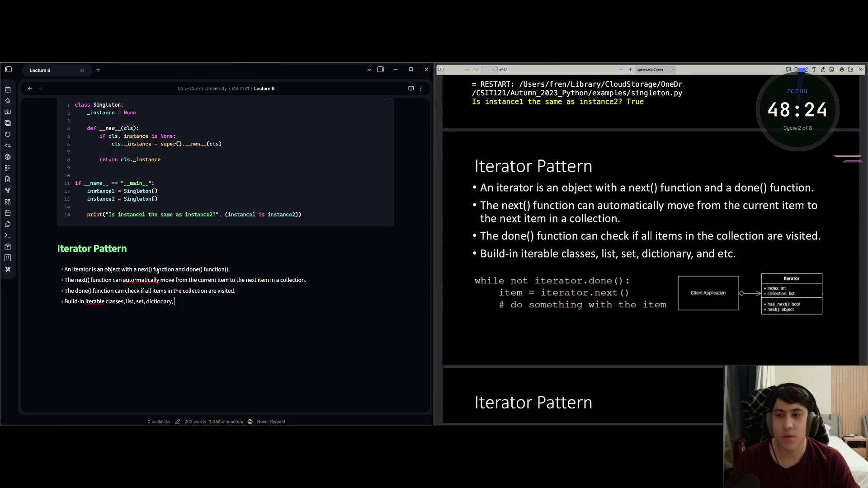
pyautogui.write(' and')
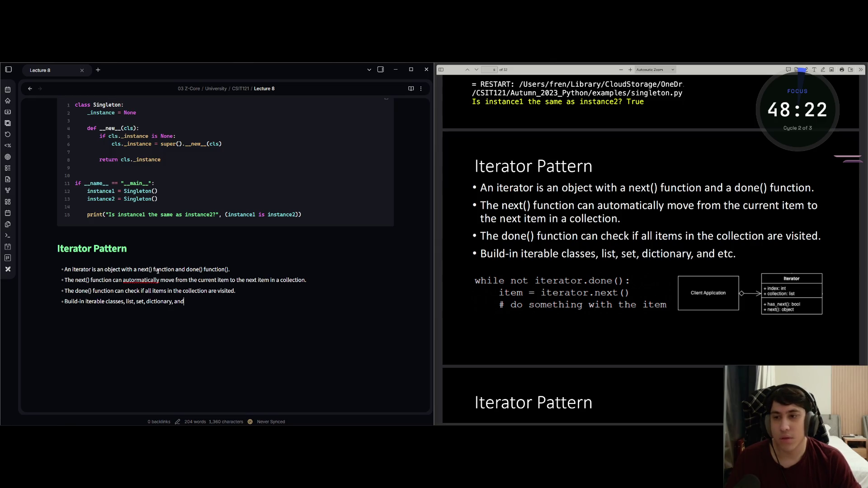
pyautogui.write(' etc.')
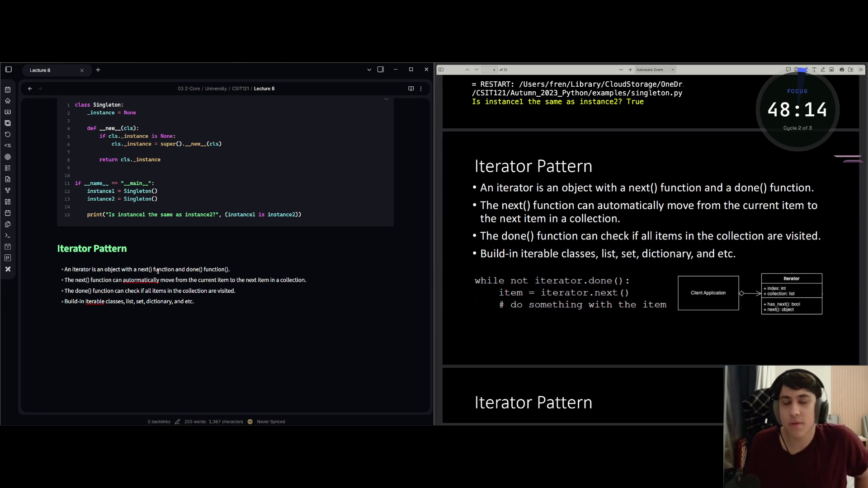
pyautogui.click(137, 283)
pyautogui.press('BackSpace')
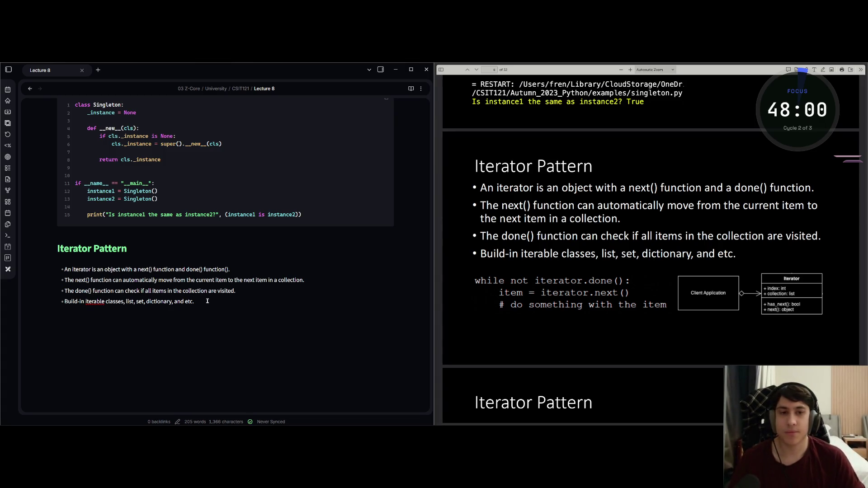
pyautogui.press('F1')
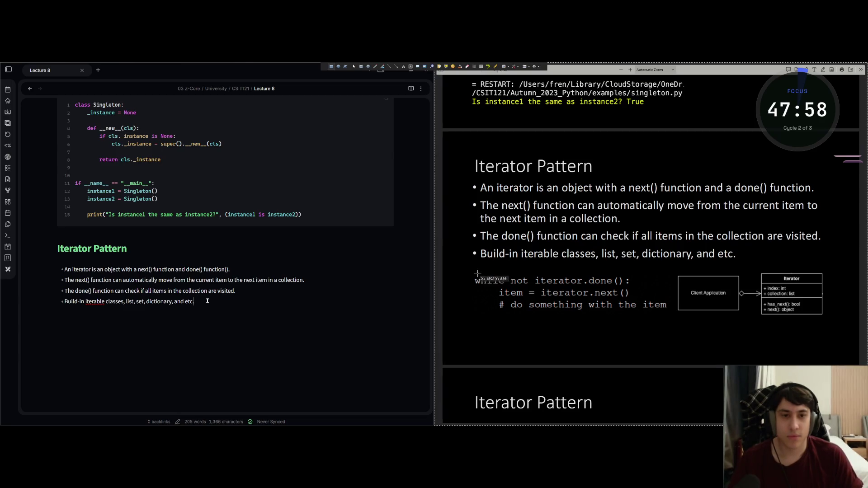
# - Capture the slide's while-loop code and Iterator diagram and paste it on its own line below the bullets
pyautogui.moveTo(475, 271)
pyautogui.mouseDown()
pyautogui.moveTo(734, 332)
pyautogui.moveTo(822, 324)
pyautogui.mouseUp()
pyautogui.hotkey('ctrl', 'c')
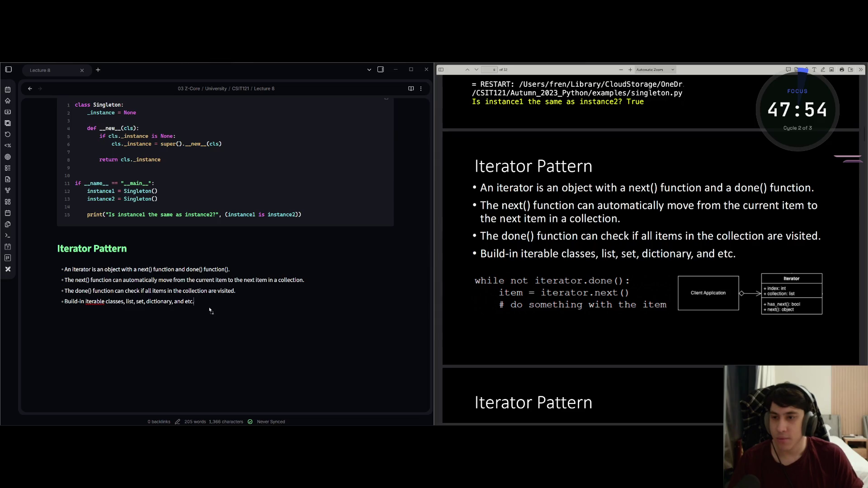
pyautogui.hotkey('ctrl', 'v')
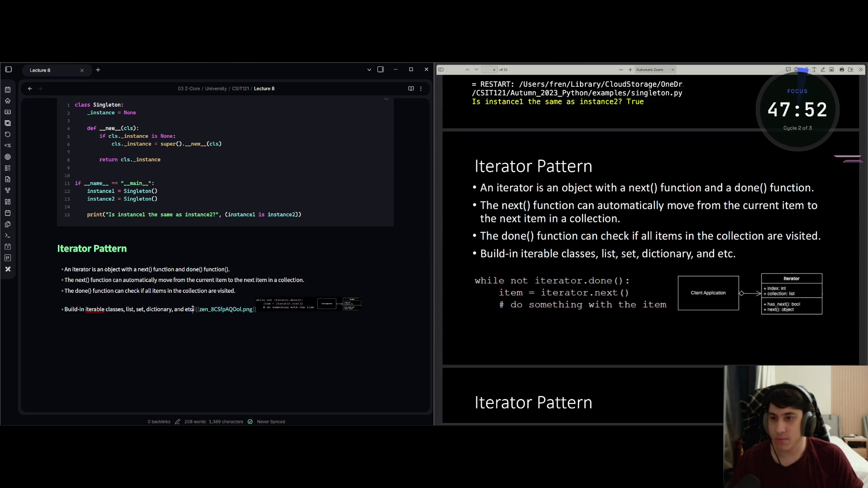
pyautogui.click(192, 309)
pyautogui.press('Return')
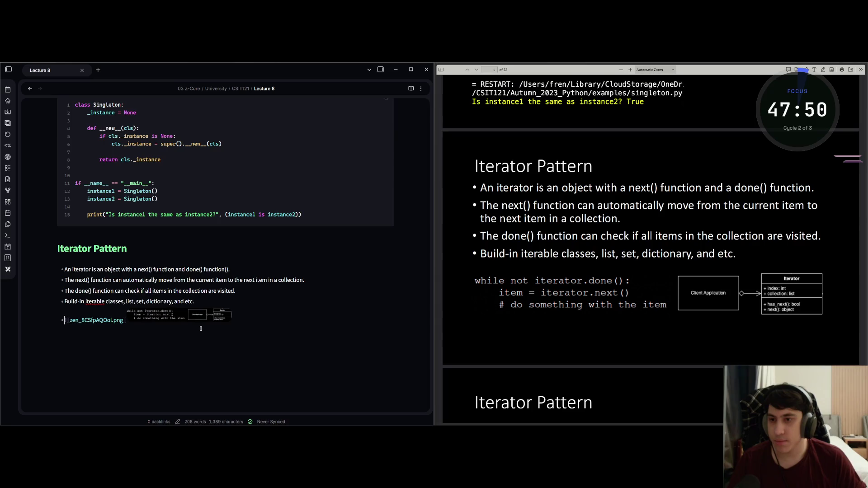
pyautogui.press('BackSpace')
pyautogui.press('BackSpace')
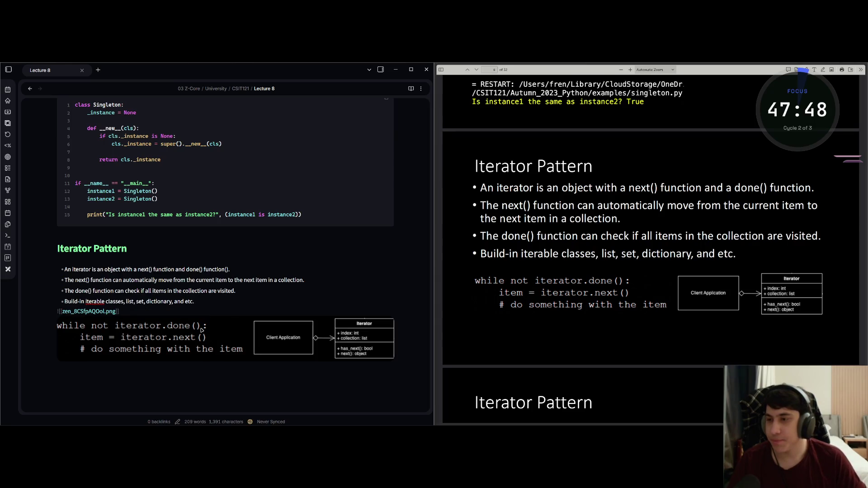
pyautogui.press('Return')
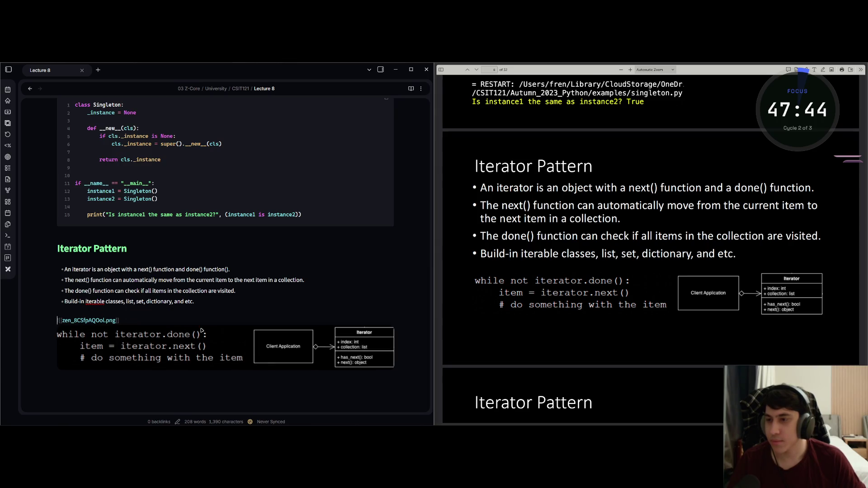
# - Return to the Lecture 8 note and paste the slide diagram again on a new line
pyautogui.hotkey('alt', 'Tab')
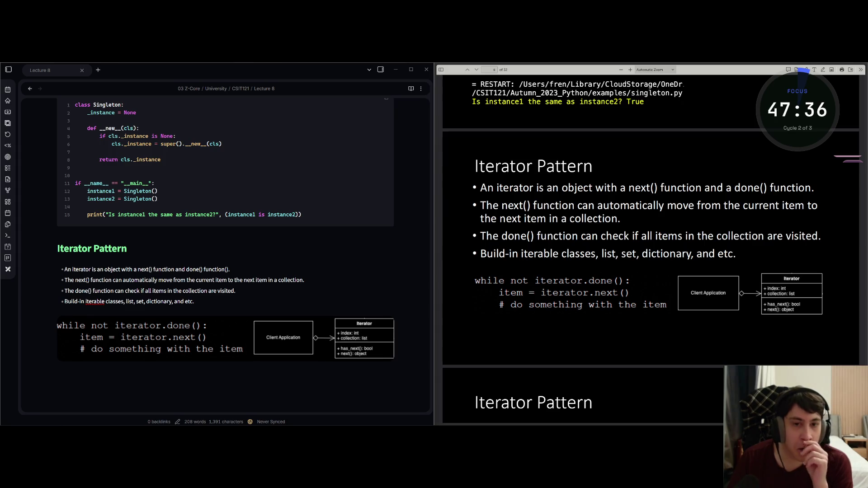
pyautogui.hotkey('alt', 'Tab')
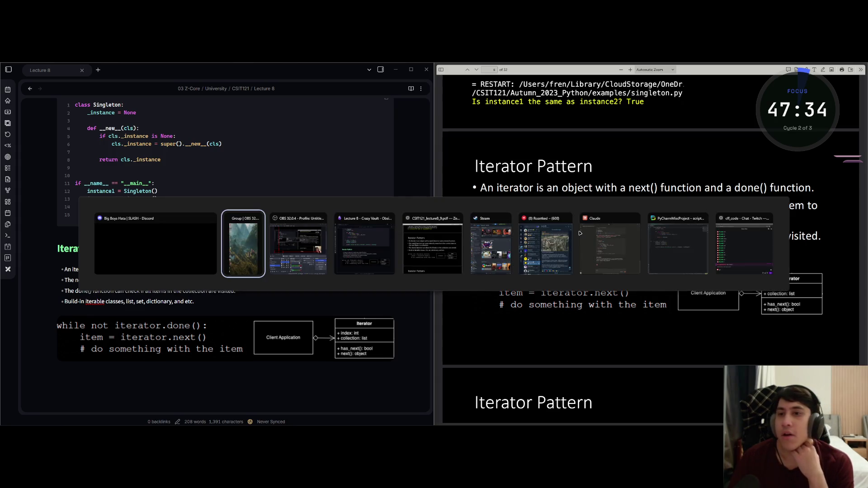
pyautogui.hotkey('alt', 'Tab')
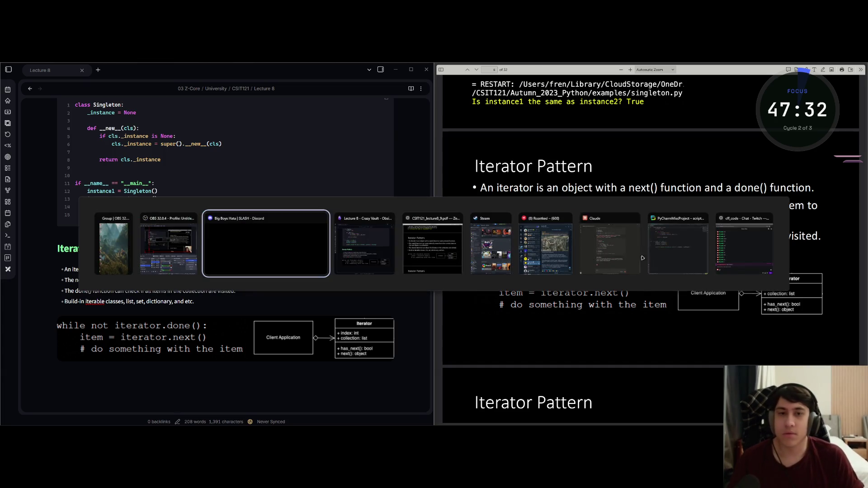
pyautogui.click(353, 249)
pyautogui.hotkey('alt', 'Tab')
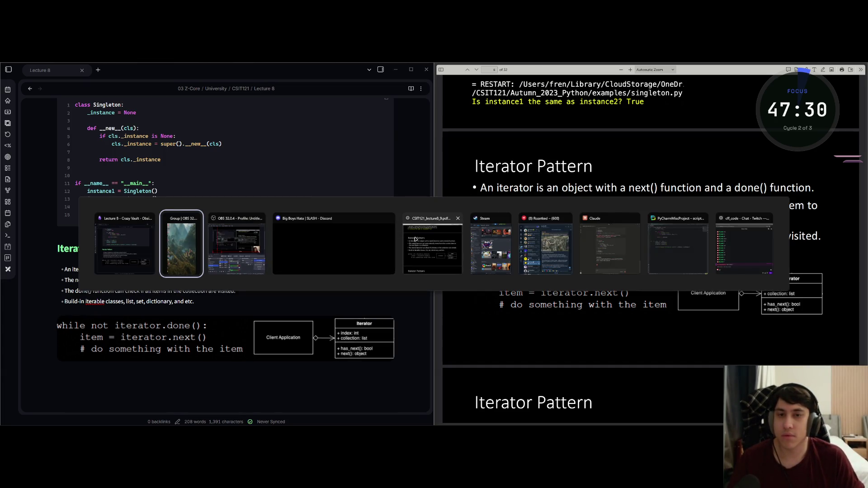
pyautogui.click(415, 240)
pyautogui.click(170, 358)
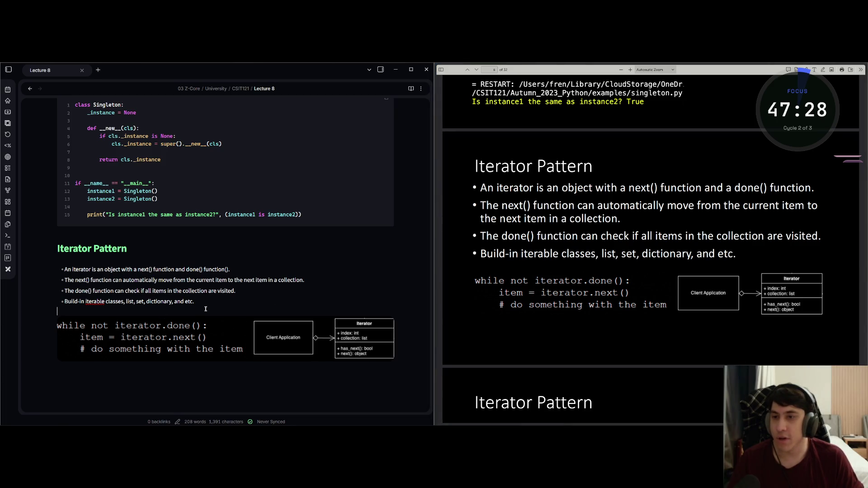
pyautogui.hotkey('ctrl', 'v')
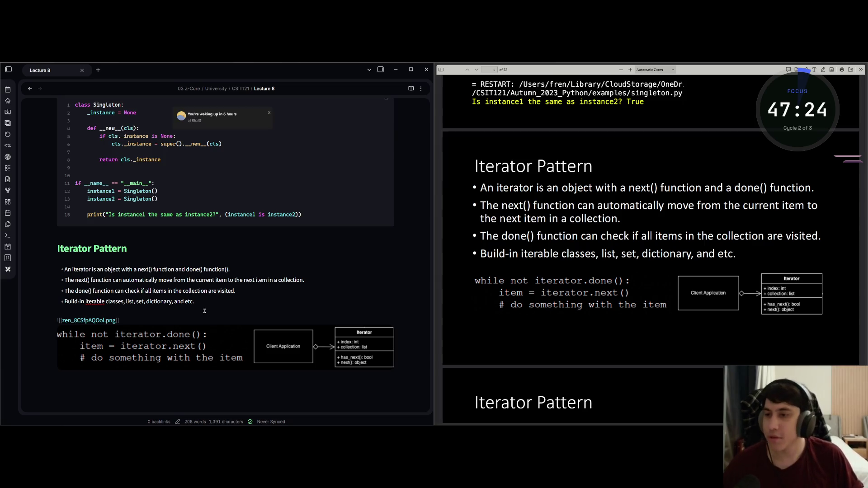
pyautogui.press('Return')
pyautogui.press('Return')
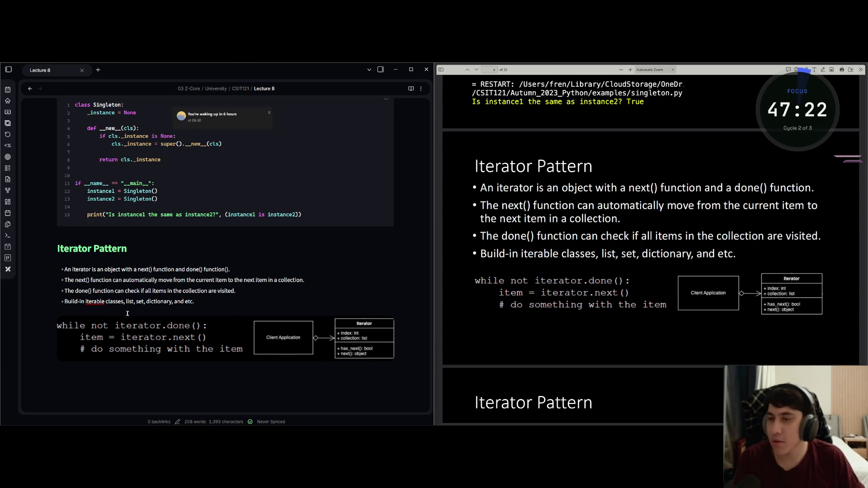
pyautogui.scroll(-3, 216, 306)
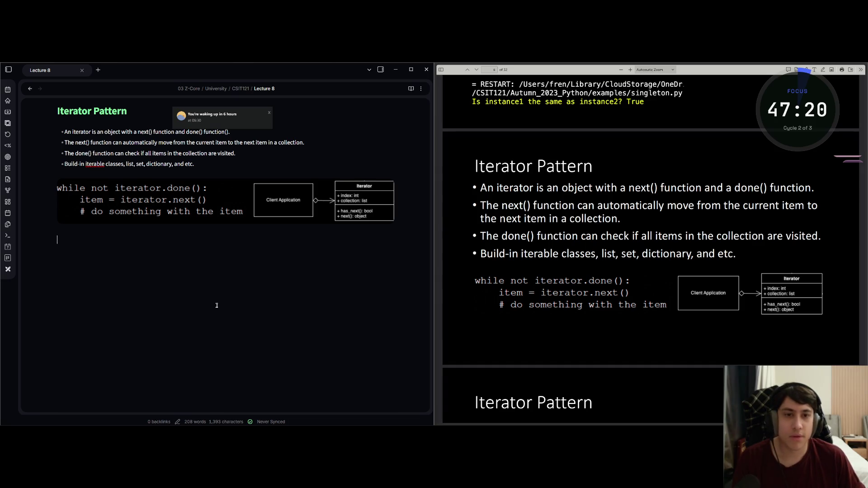
# - Add the bullet 'You can build your own iterable class in Python' and start 'Python has the iterator abstract…'
pyautogui.scroll(1, 216, 306)
pyautogui.scroll(-5, 588, 226)
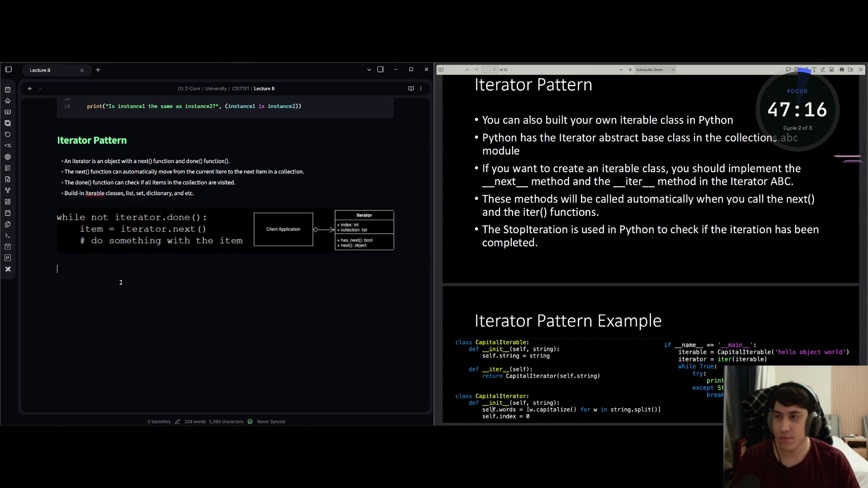
pyautogui.write('-')
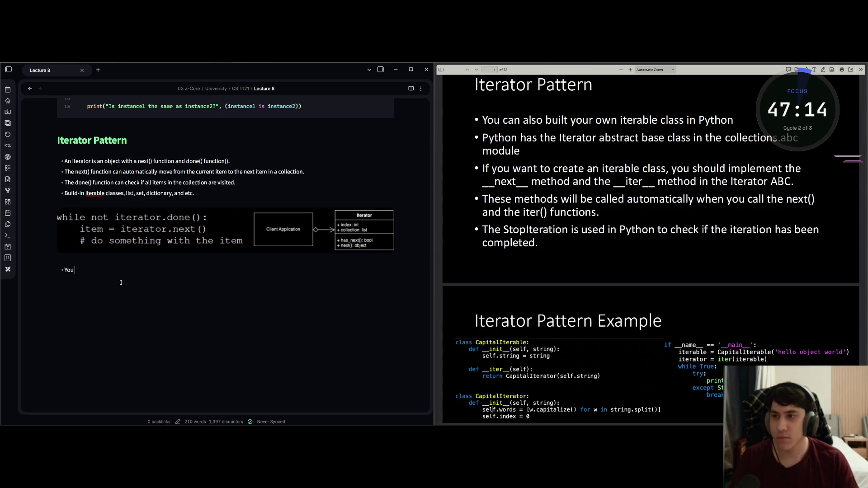
pyautogui.write(' can also bui')
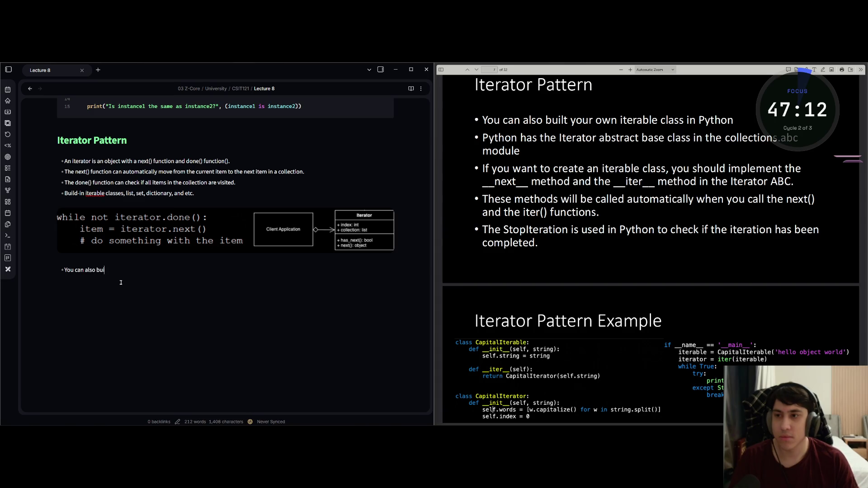
pyautogui.write('lt your')
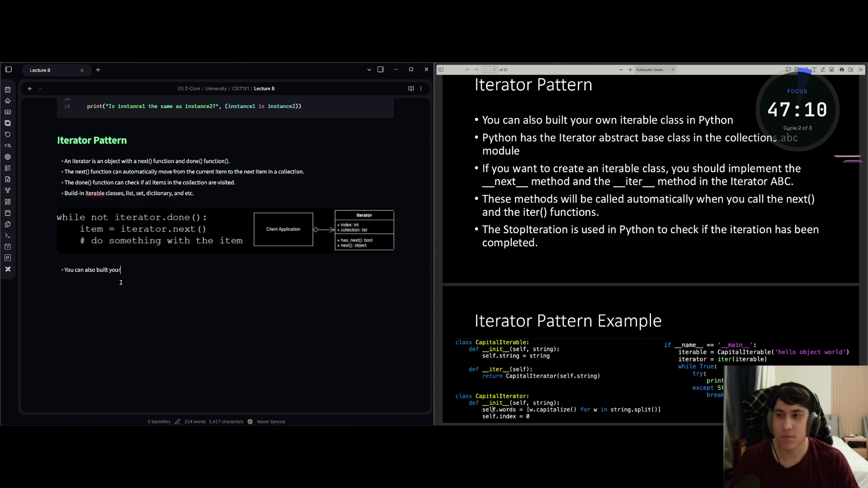
pyautogui.write(' own ite')
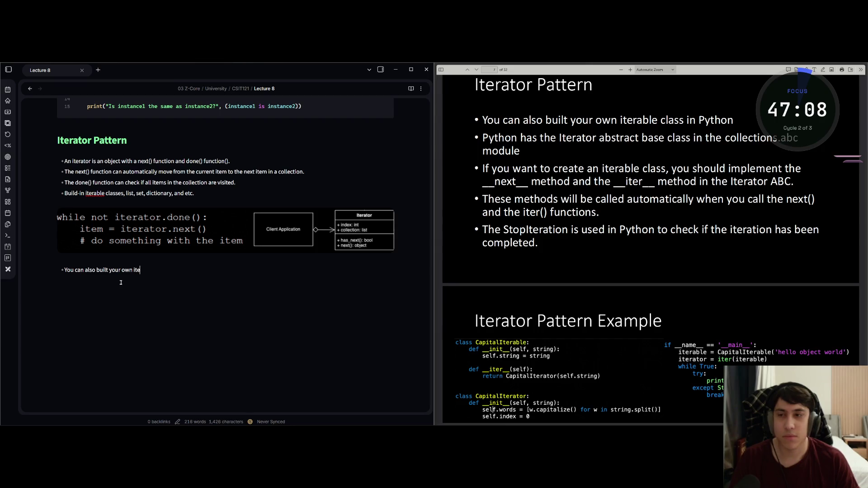
pyautogui.write('rable class in')
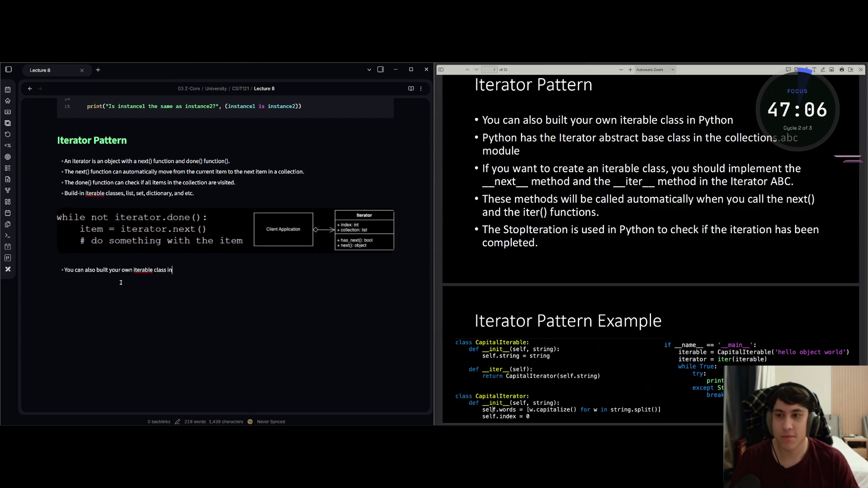
pyautogui.press('BackSpace')
pyautogui.write('n Python')
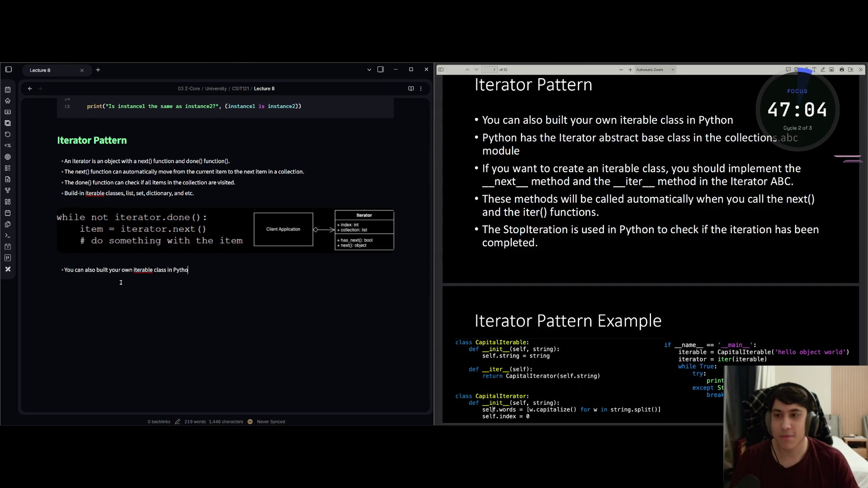
pyautogui.press('Return')
pyautogui.write('Python')
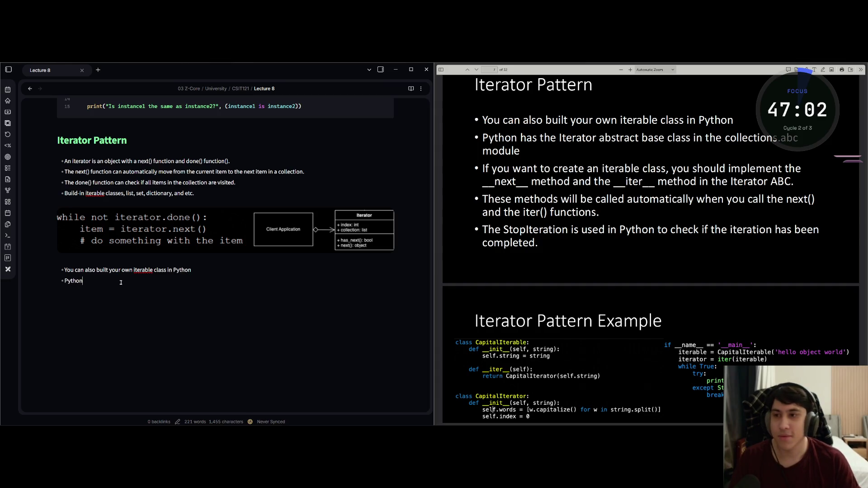
pyautogui.write(' has the i')
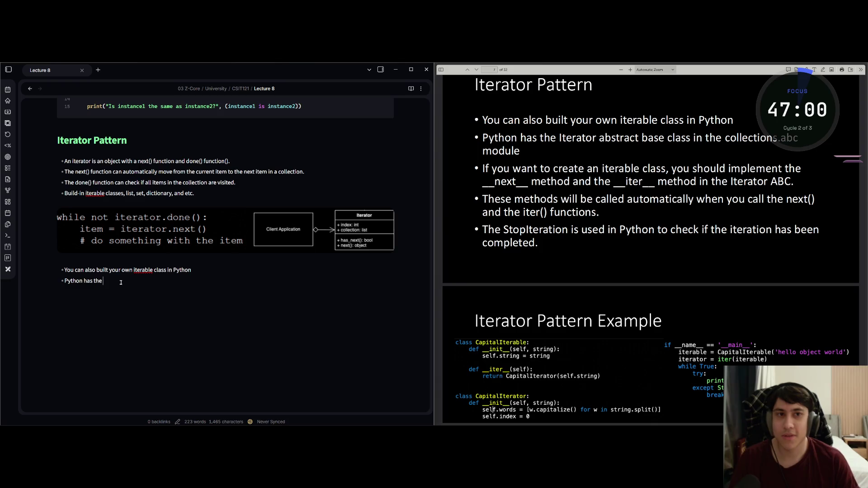
pyautogui.write('terato')
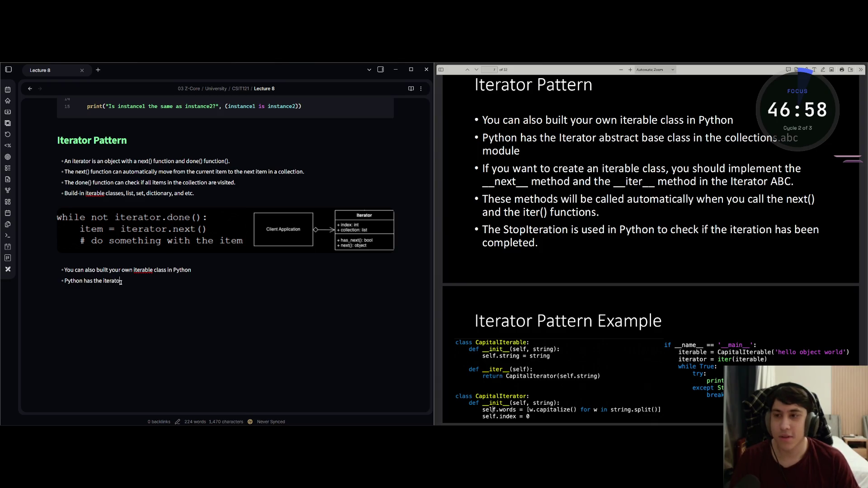
pyautogui.write('r a')
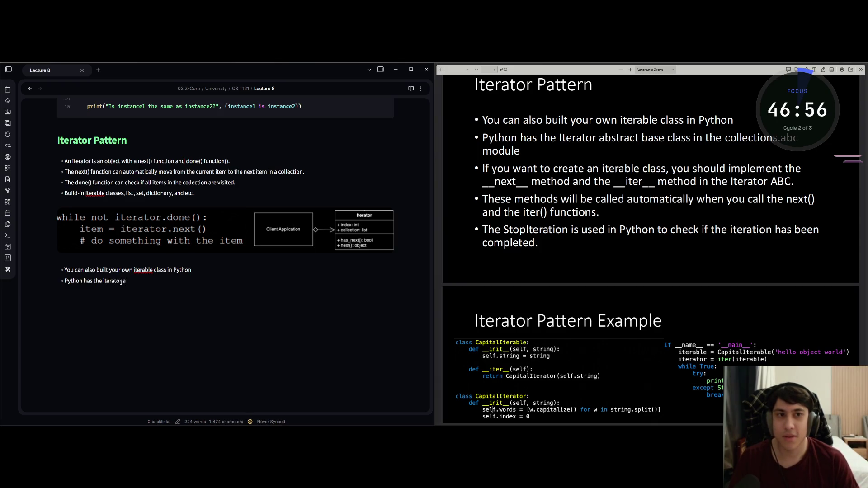
pyautogui.write('bstarc')
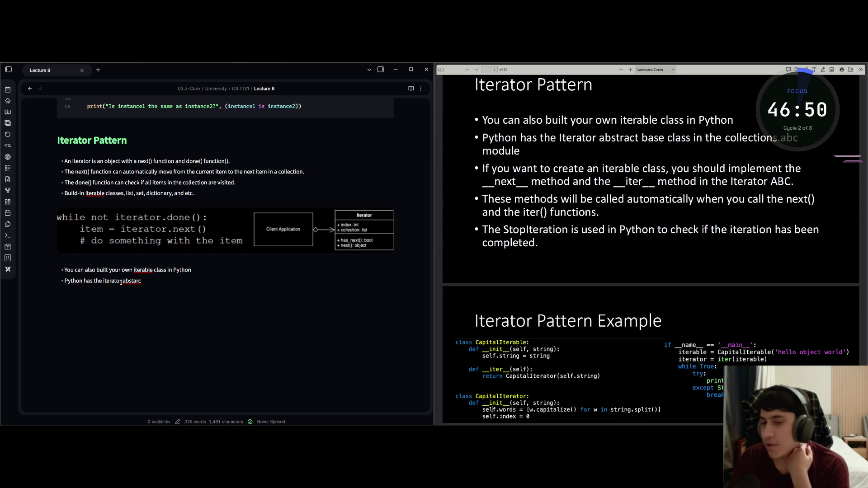
pyautogui.press('super')
# - Launch Claude and open the Double elimination tournament chat
pyautogui.write('claude')
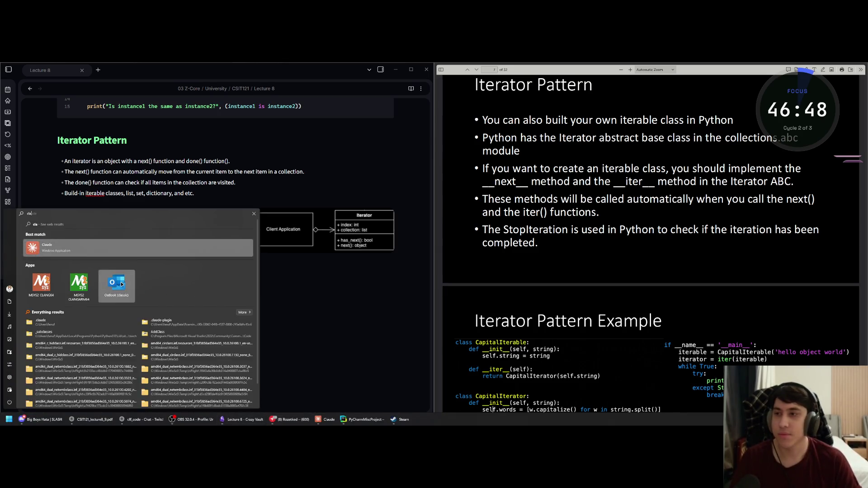
pyautogui.press('Return')
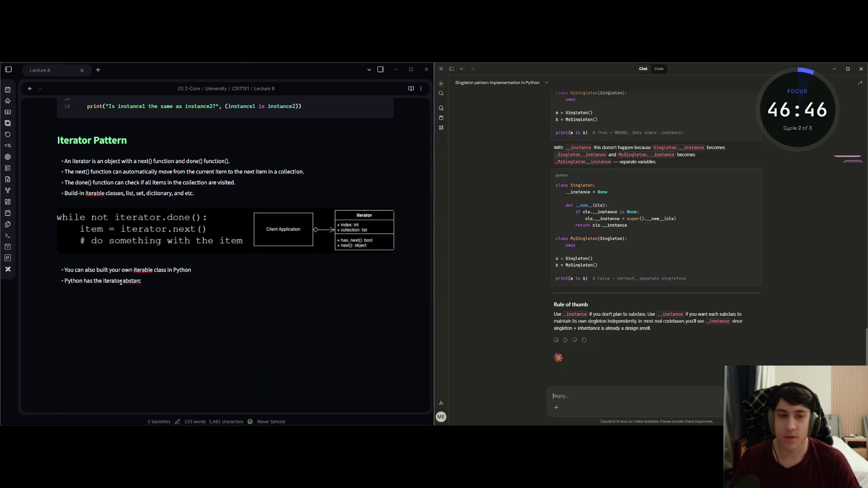
pyautogui.write('Ka')
pyautogui.write('к')
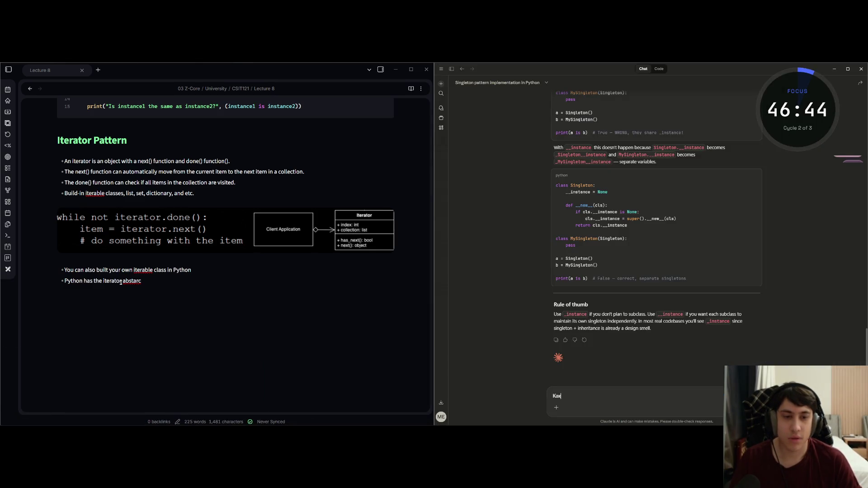
pyautogui.press('BackSpace')
pyautogui.press('BackSpace')
pyautogui.press('BackSpace')
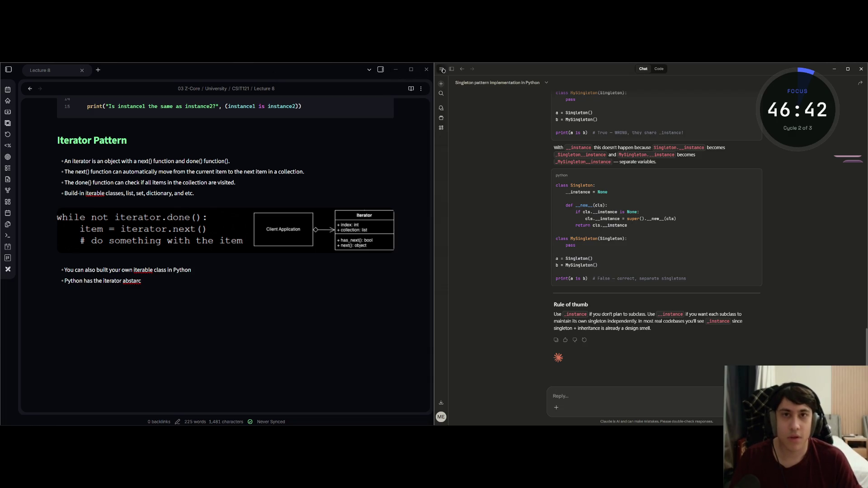
pyautogui.click(443, 71)
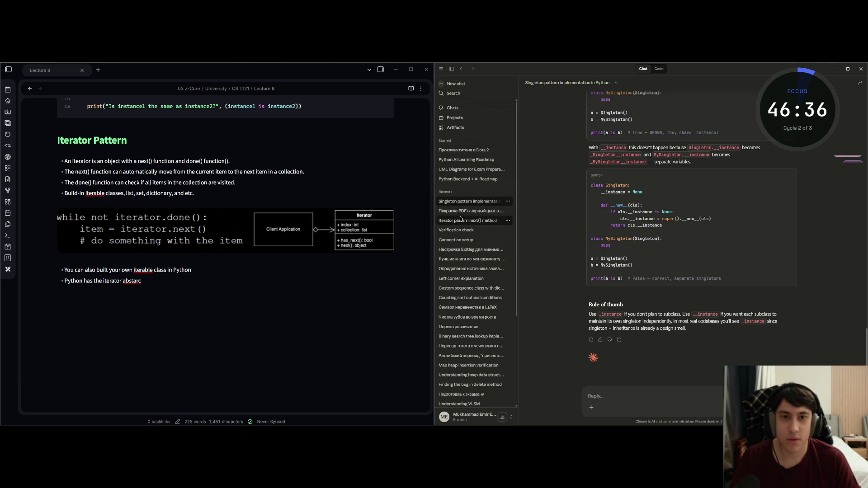
pyautogui.click(456, 83)
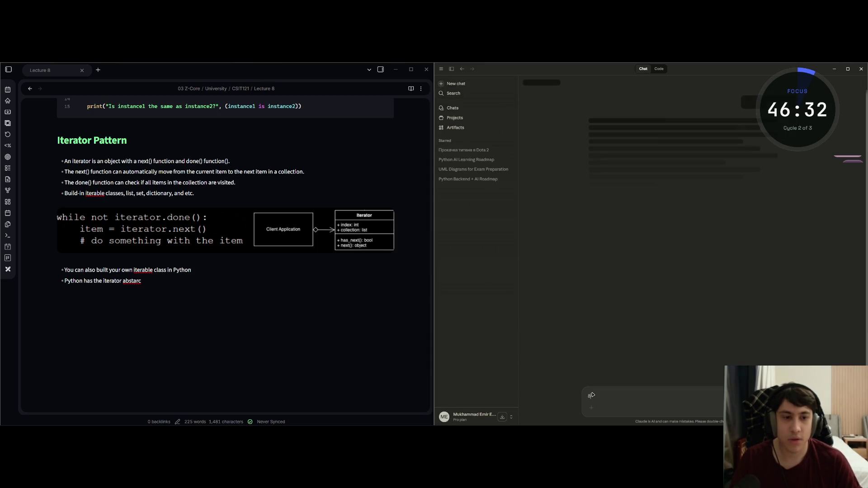
pyautogui.click(489, 201)
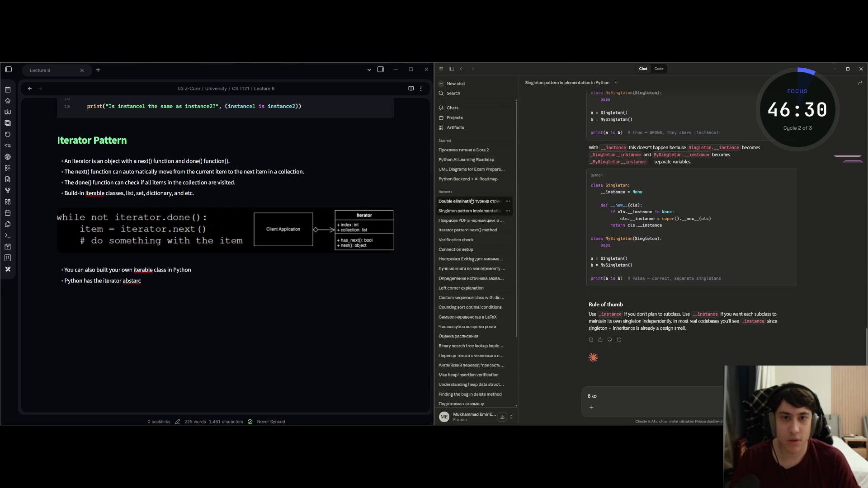
# - Replace the old draft with 'какой шанс попасть в одну команду двум людям?' and send it
pyautogui.write('8 команд')
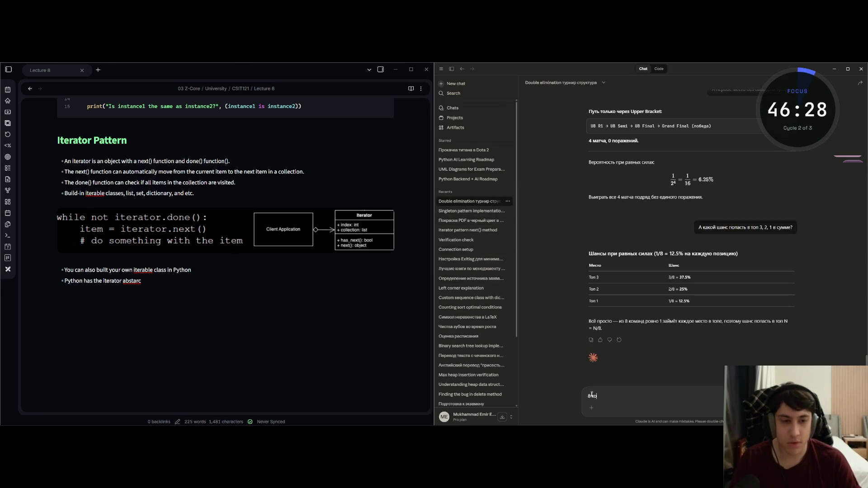
pyautogui.press('BackSpace')
pyautogui.press('BackSpace')
pyautogui.press('BackSpace')
pyautogui.write('какой шанс')
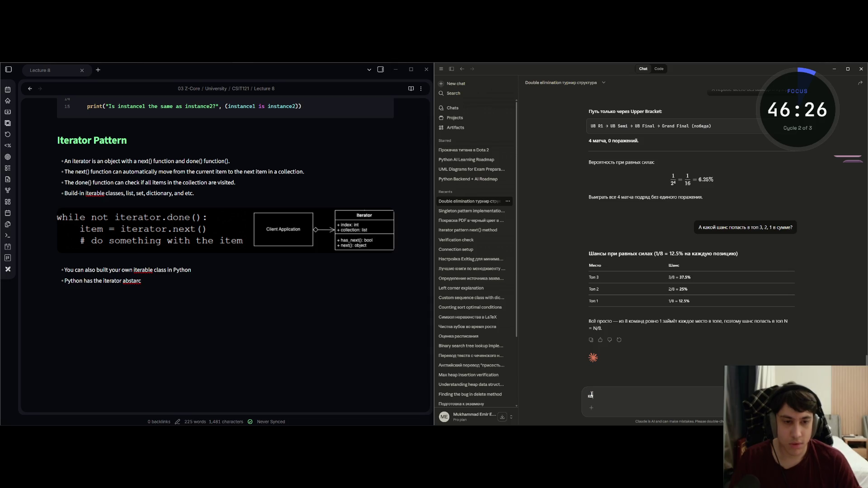
pyautogui.write(' попас')
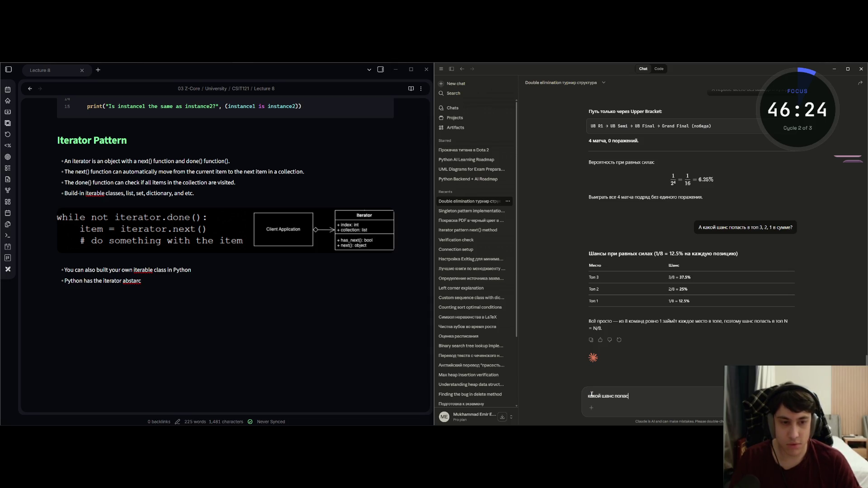
pyautogui.write('ть в')
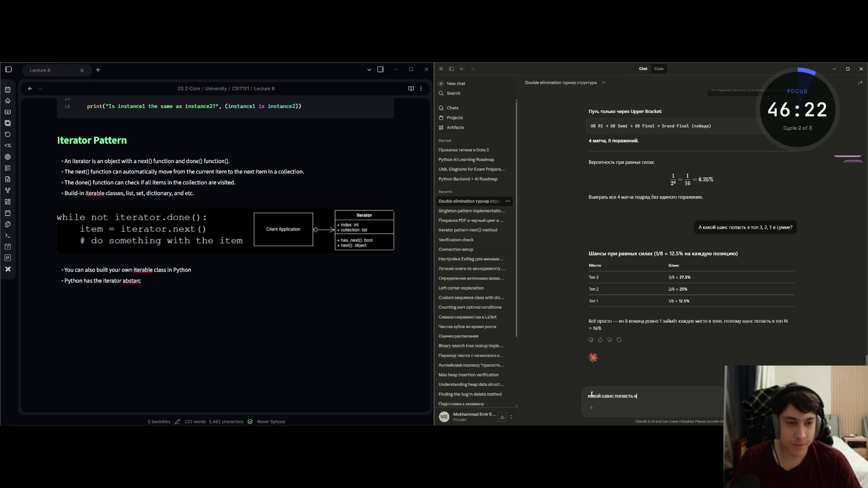
pyautogui.write(' одну команду')
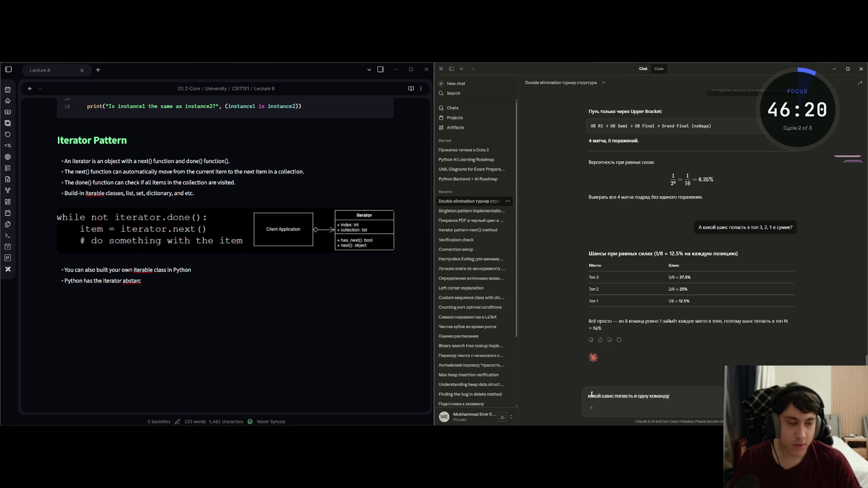
pyautogui.write(' двум лю')
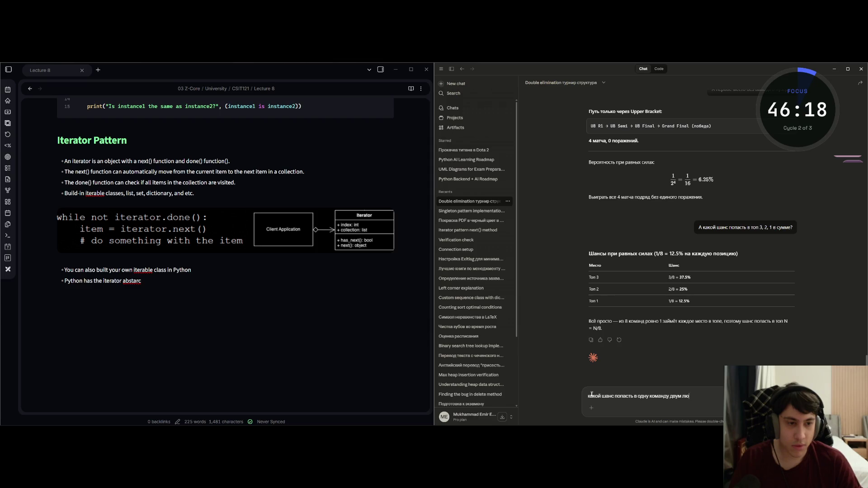
pyautogui.write('дям?')
pyautogui.press('Return')
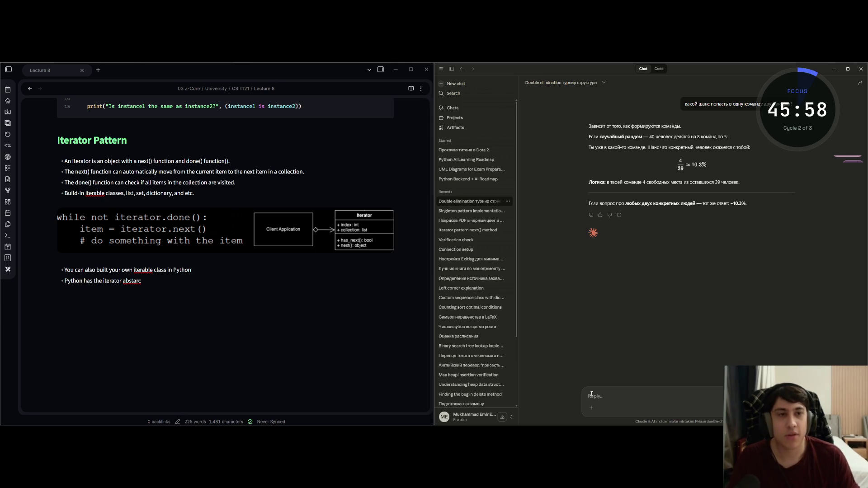
pyautogui.press('Print')
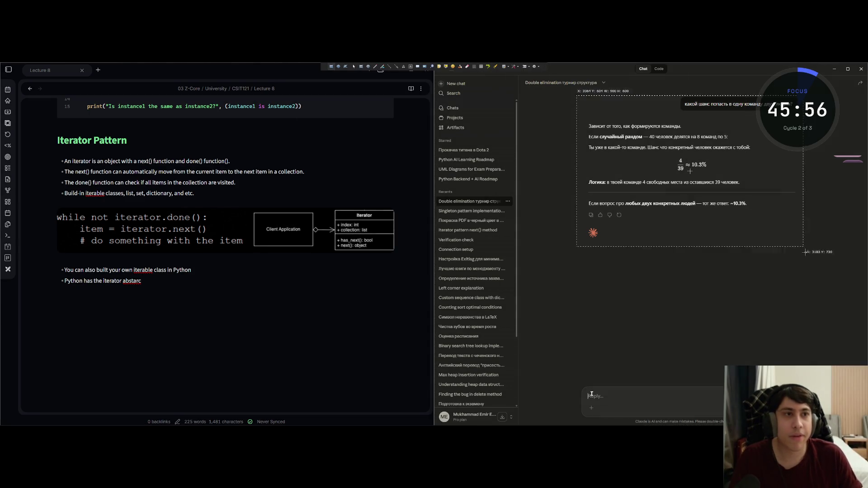
# - Send Claude's 4/39 ≈ 10.3% same-team answer as a screenshot in the friend's Telegram DM
pyautogui.press('Escape')
pyautogui.hotkey('alt', 'Tab')
pyautogui.press('super')
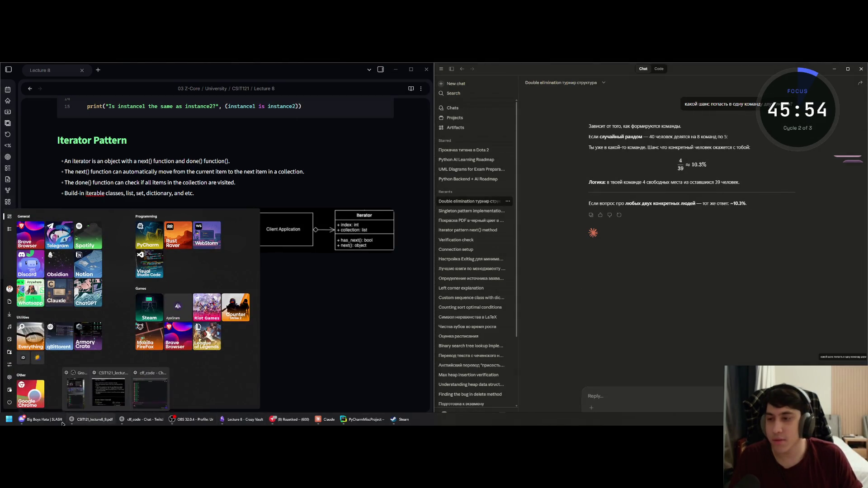
pyautogui.click(293, 420)
pyautogui.click(196, 164)
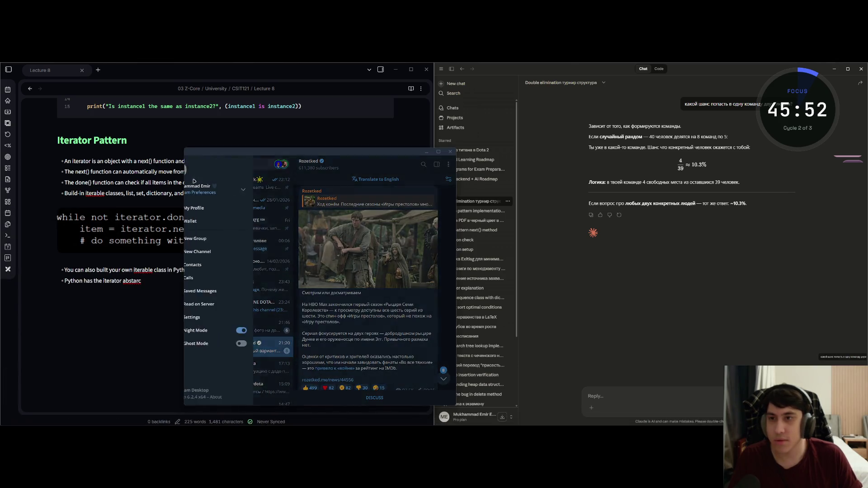
pyautogui.press('Escape')
pyautogui.click(202, 187)
pyautogui.click(244, 264)
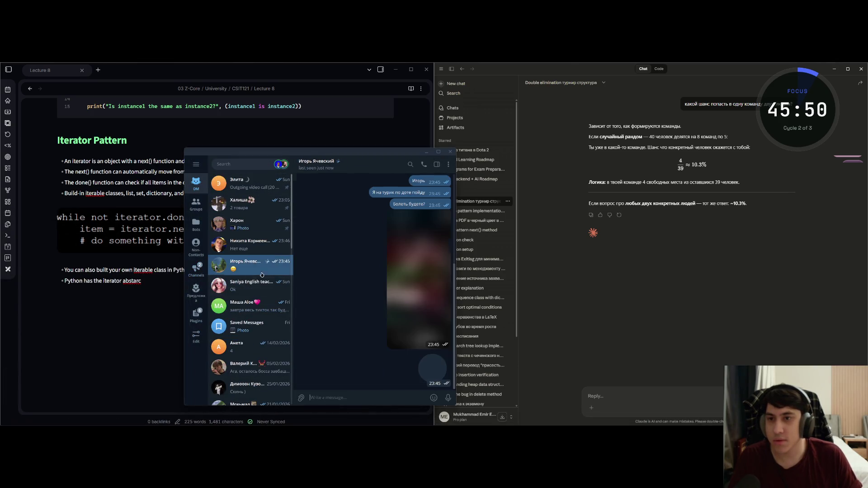
pyautogui.hotkey('ctrl', 'v')
pyautogui.press('Return')
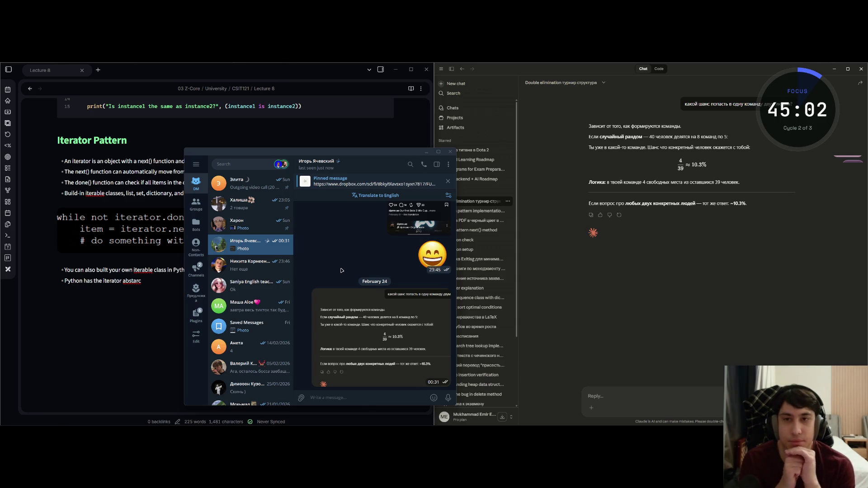
pyautogui.click(617, 394)
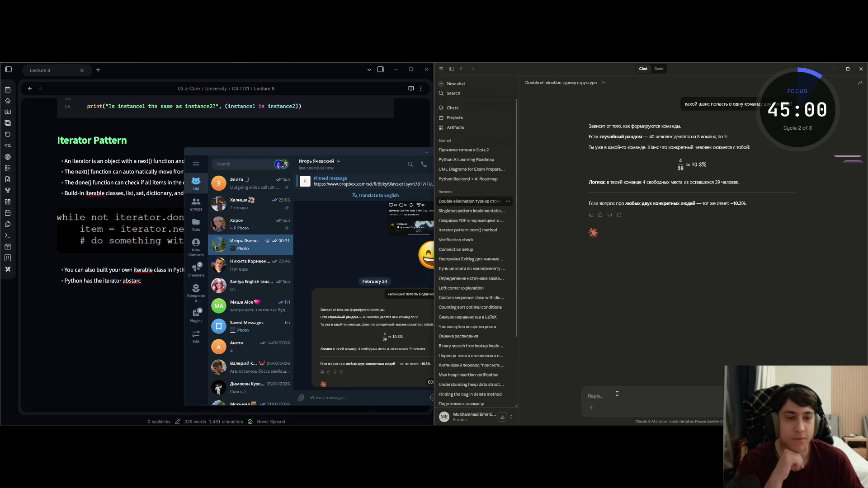
# - Ask Claude 'а шанс что 5 человек будут в одной команде?' to get the ≈0.0012% answer
pyautogui.write('а шанс')
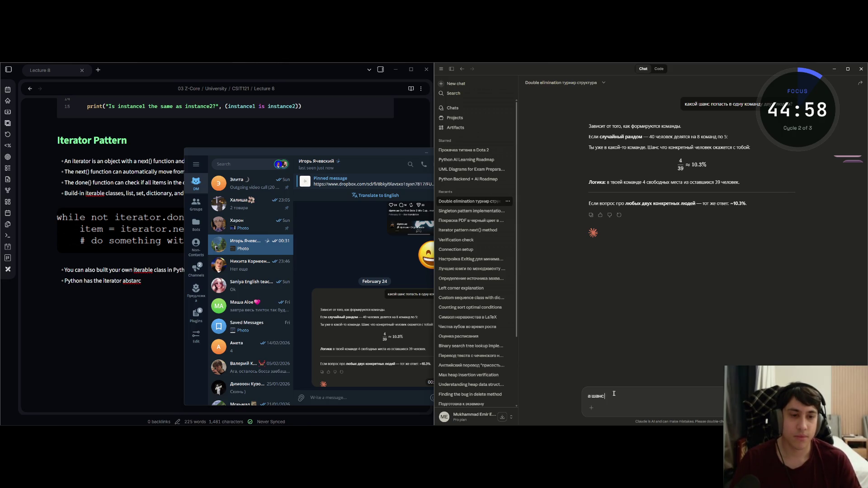
pyautogui.write(' что 5 человек')
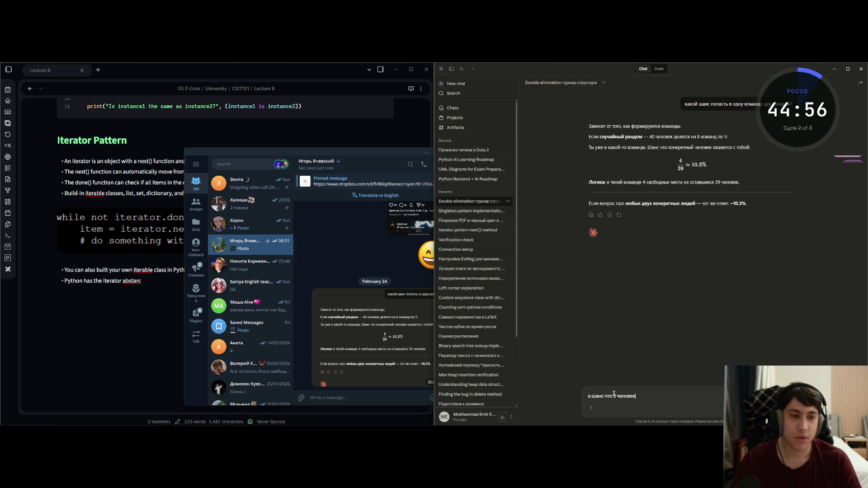
pyautogui.write(' будут в одной ')
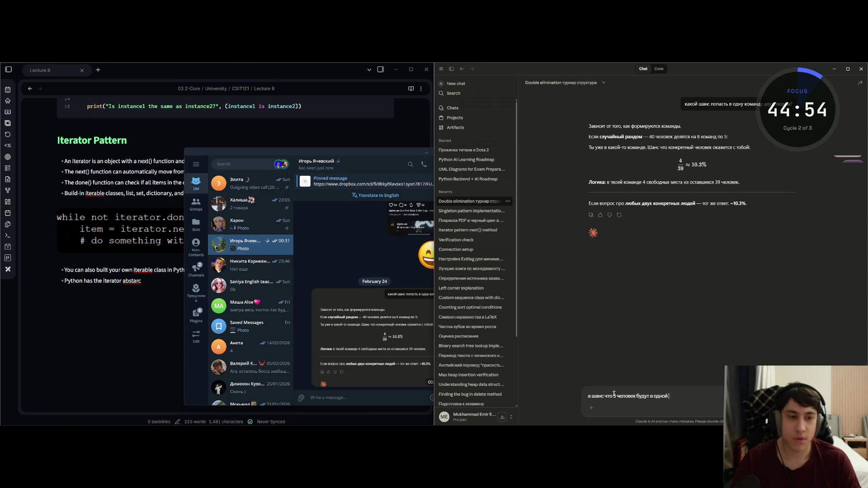
pyautogui.write('команде?')
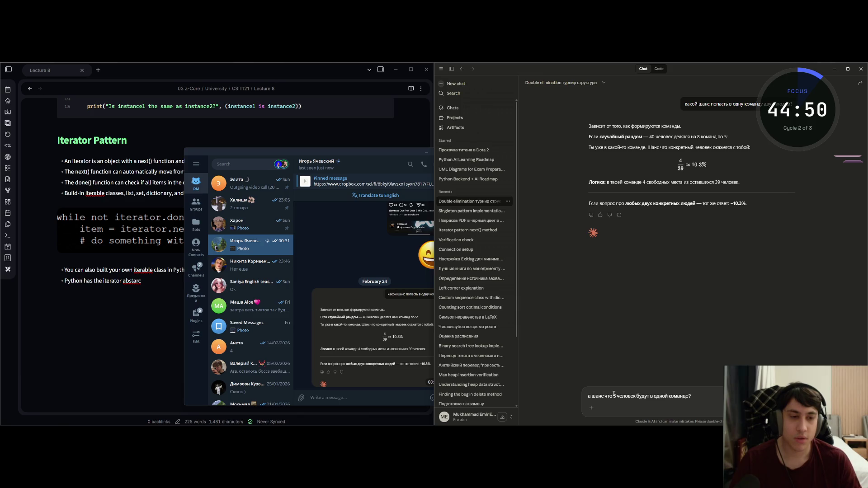
pyautogui.press('Return')
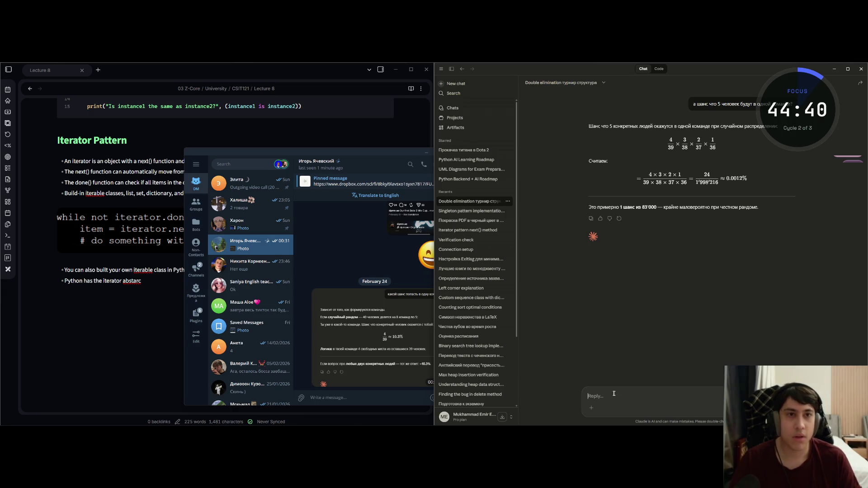
pyautogui.press('ctrl+Print')
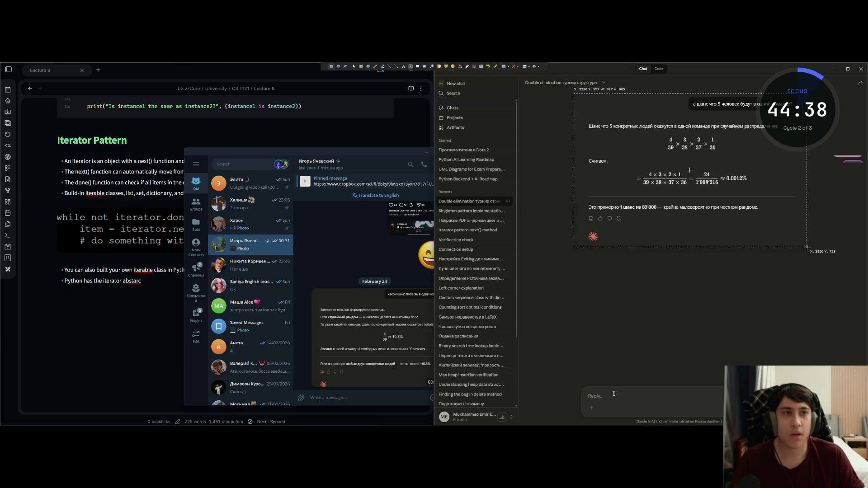
# - Capture Claude's ≈0.0012% five-people answer and paste it into the friend's Telegram chat
pyautogui.moveTo(572, 89)
pyautogui.mouseDown()
pyautogui.moveTo(786, 248)
pyautogui.moveTo(800, 246)
pyautogui.mouseUp()
pyautogui.click(395, 329)
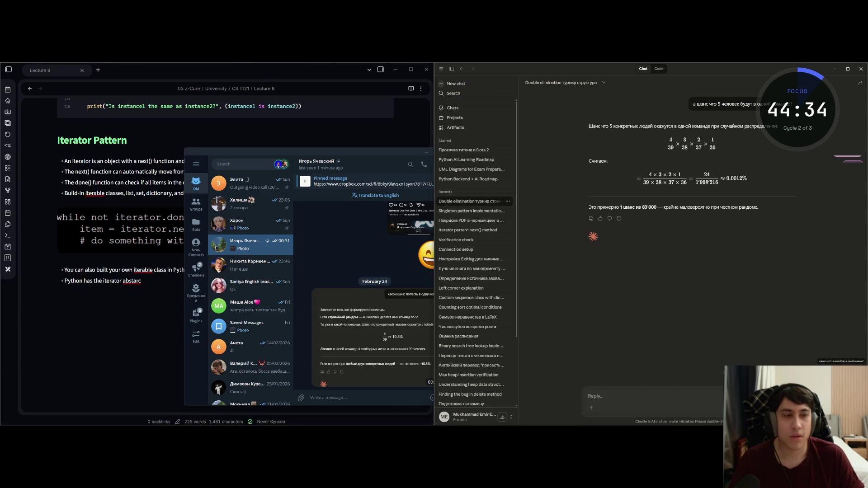
pyautogui.hotkey('ctrl', 'v')
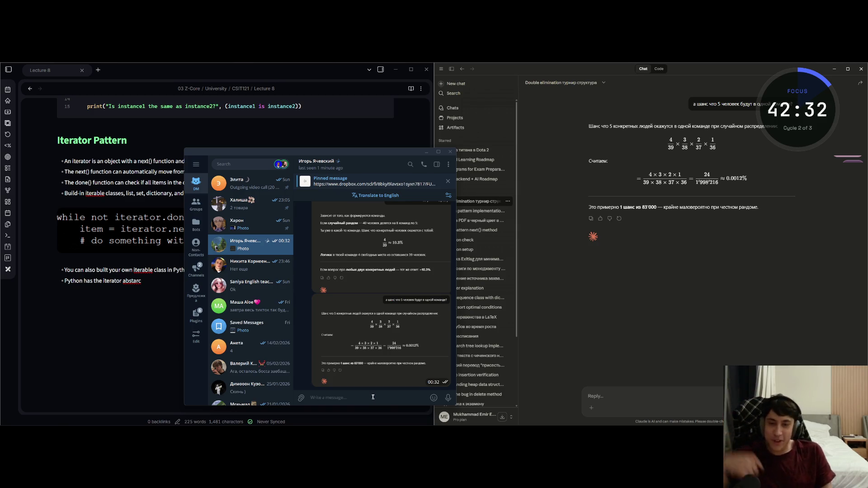
pyautogui.hotkey('alt', 'Tab')
pyautogui.press('super')
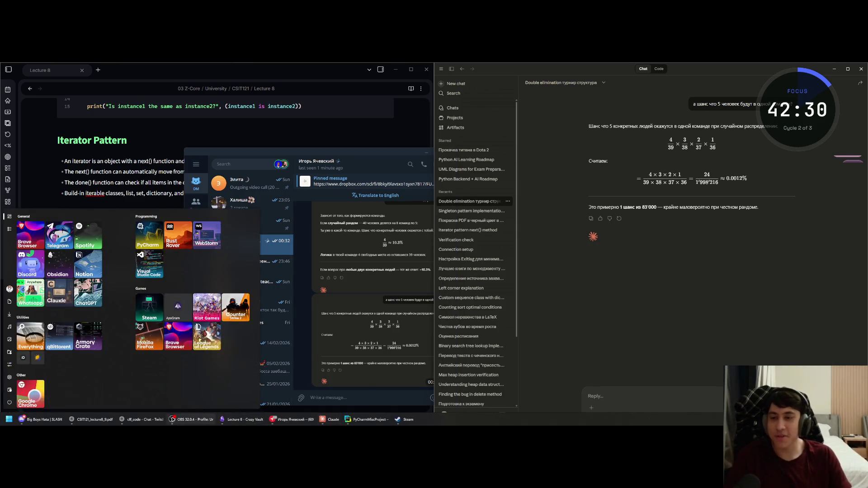
pyautogui.click(89, 421)
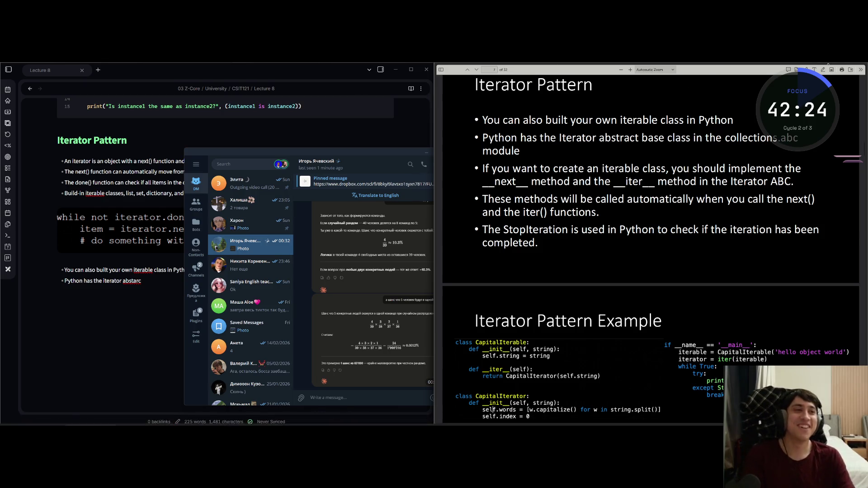
pyautogui.click(830, 68)
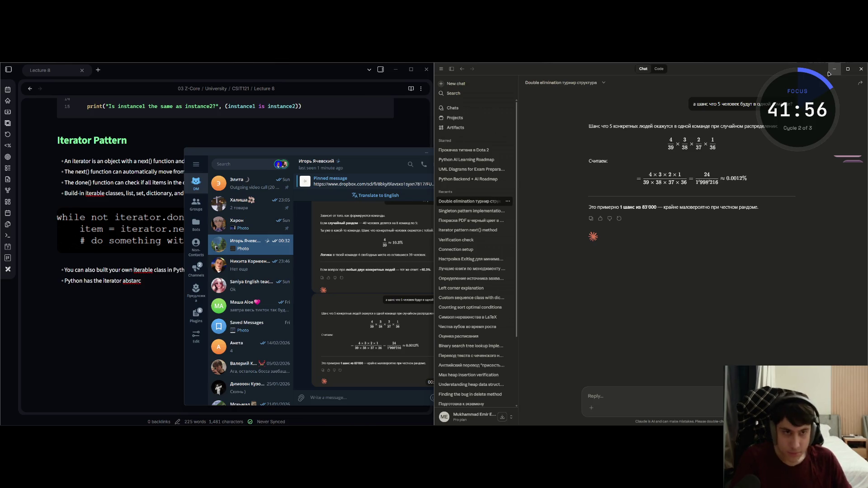
pyautogui.scroll(5, 604, 310)
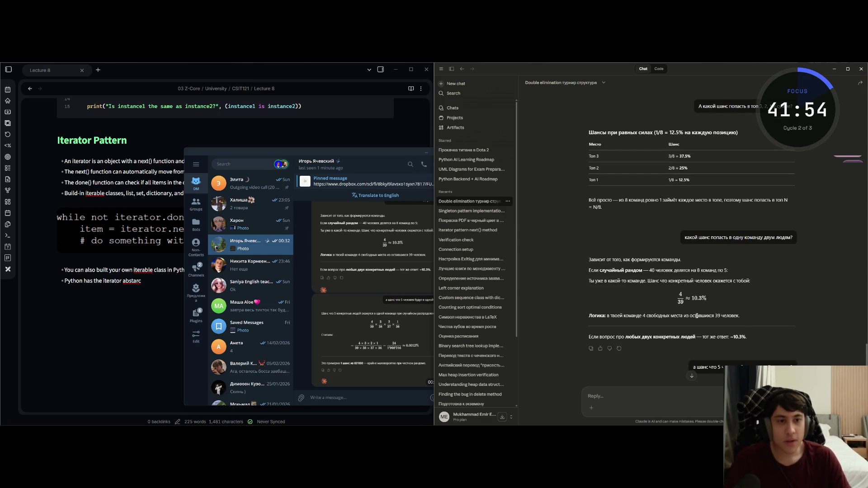
# - Quote Claude's line about any two specific people and ask 'что ты имешь ввв?'
pyautogui.tripleClick(575, 345)
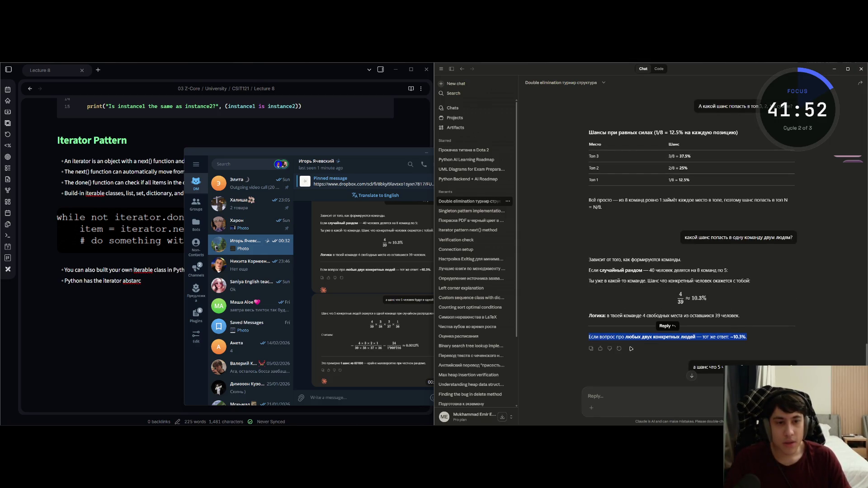
pyautogui.click(641, 393)
pyautogui.write('что ты им')
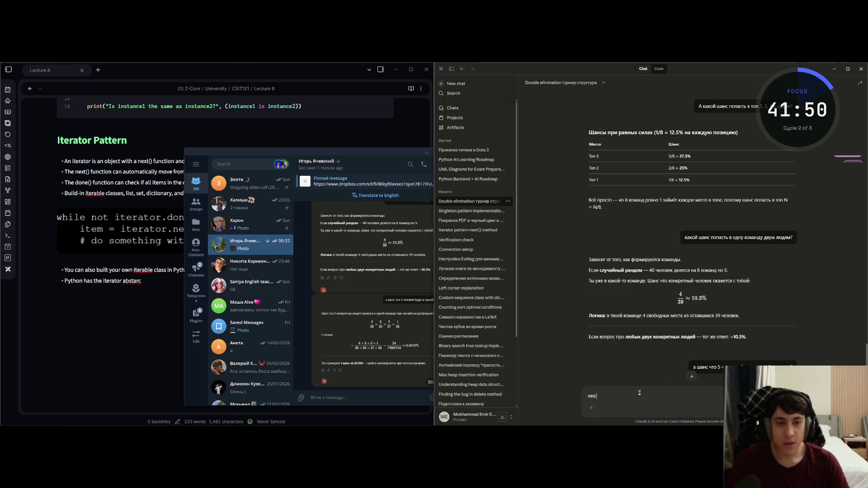
pyautogui.write('ешь вв')
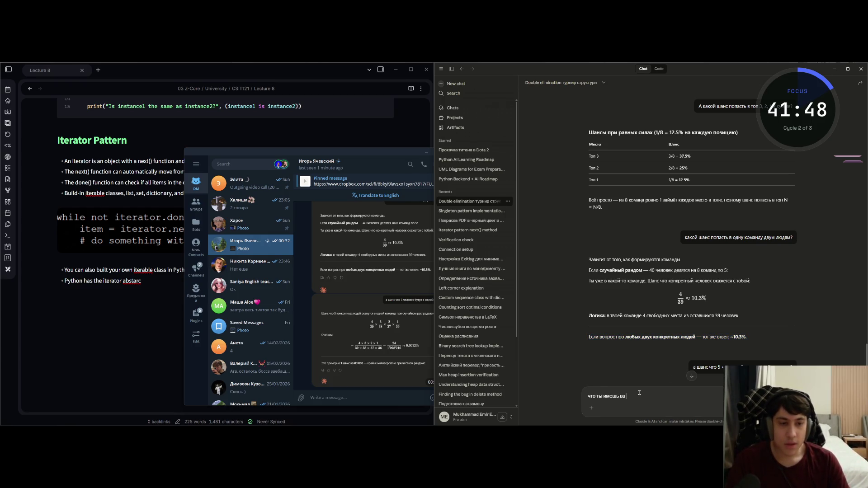
pyautogui.write('виду')
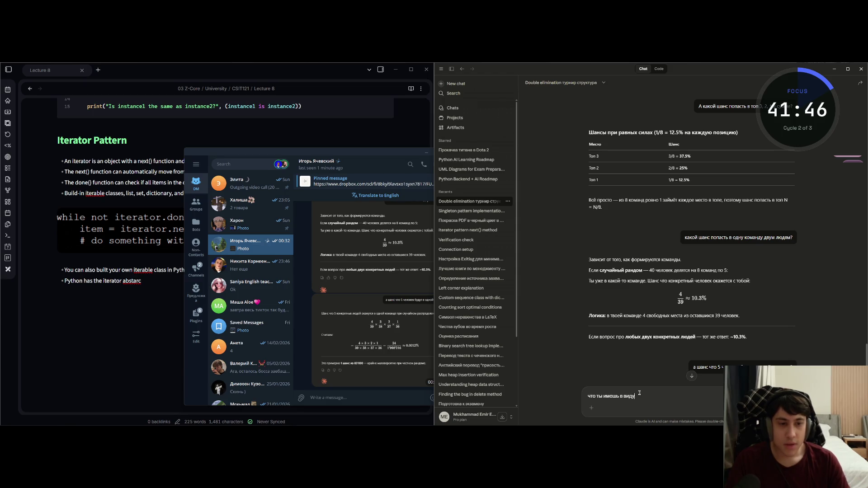
pyautogui.write('?')
pyautogui.hotkey('shift', 'Return')
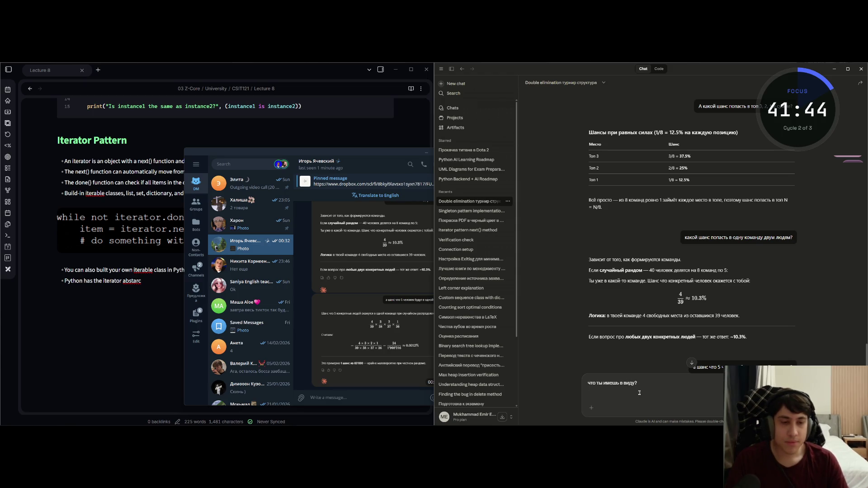
pyautogui.hotkey('ctrl', 'v')
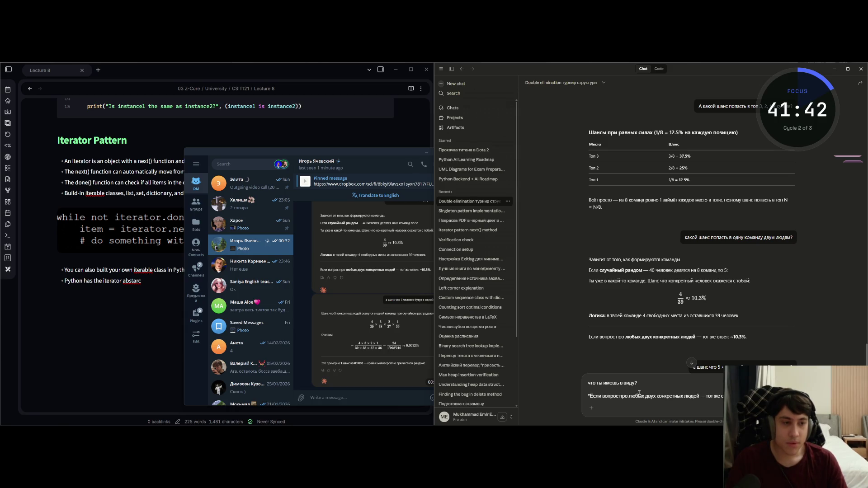
pyautogui.press('Return')
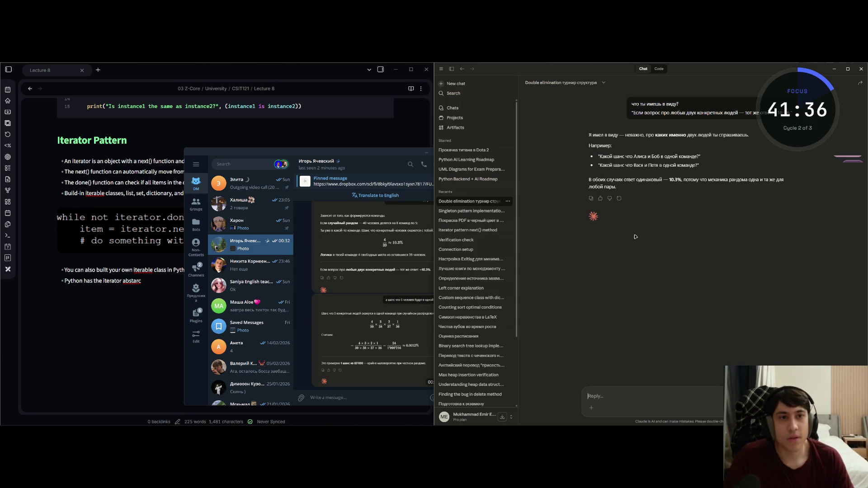
# - Copy Claude's 10.3% explanation into the Telegram message field
pyautogui.click(589, 198)
pyautogui.click(335, 398)
pyautogui.hotkey('ctrl', 'v')
# - Send Claude's pasted 10.3% explanation in the Telegram chat
pyautogui.press('Return')
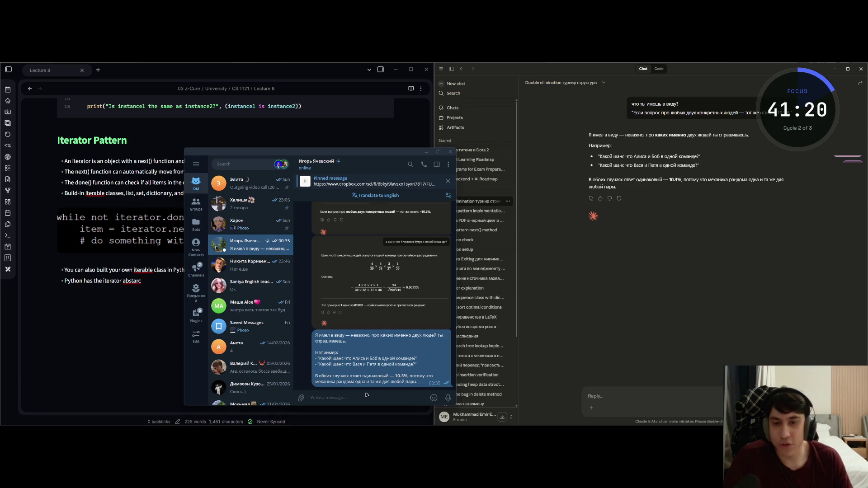
pyautogui.moveTo(424, 376); pyautogui.dragTo(339, 377)
pyautogui.click(412, 381)
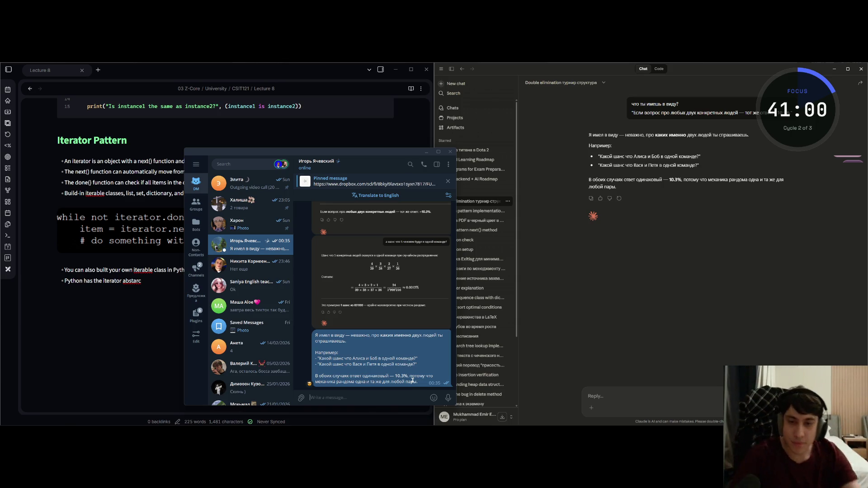
# - Minimize Telegram, hide Claude's past-chats list, and bring up the Iterator Pattern slides
pyautogui.click(426, 153)
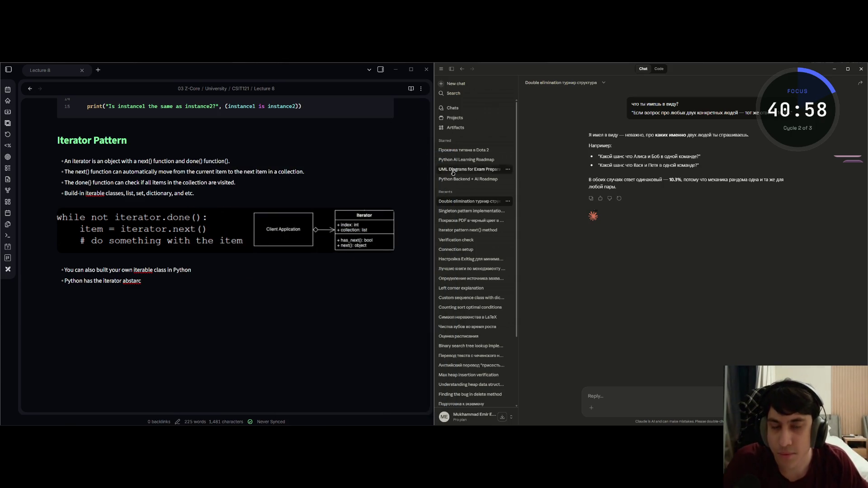
pyautogui.click(450, 68)
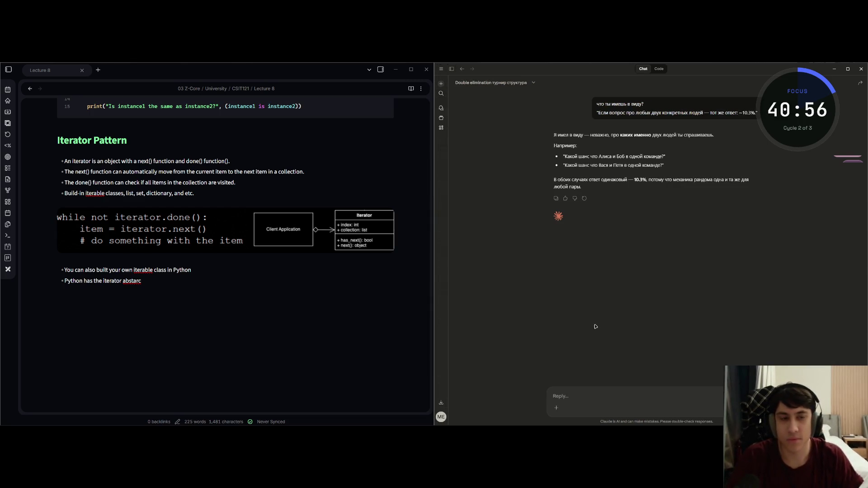
pyautogui.click(573, 395)
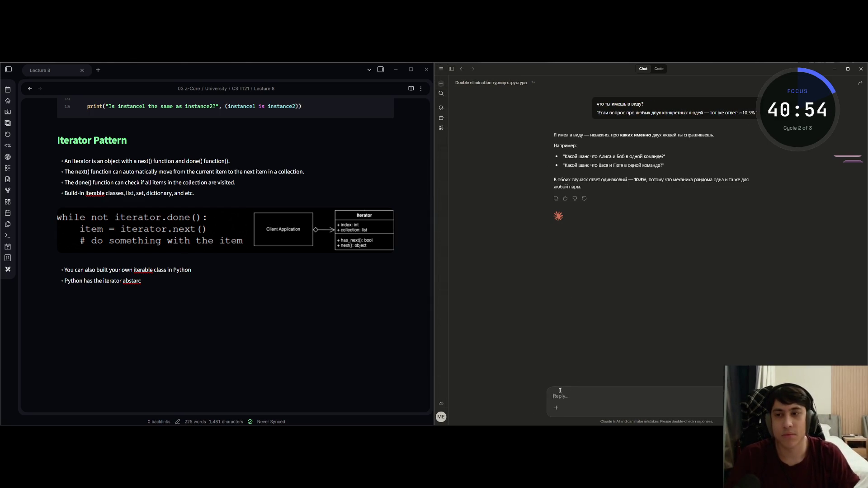
pyautogui.hotkey('alt', 'Tab')
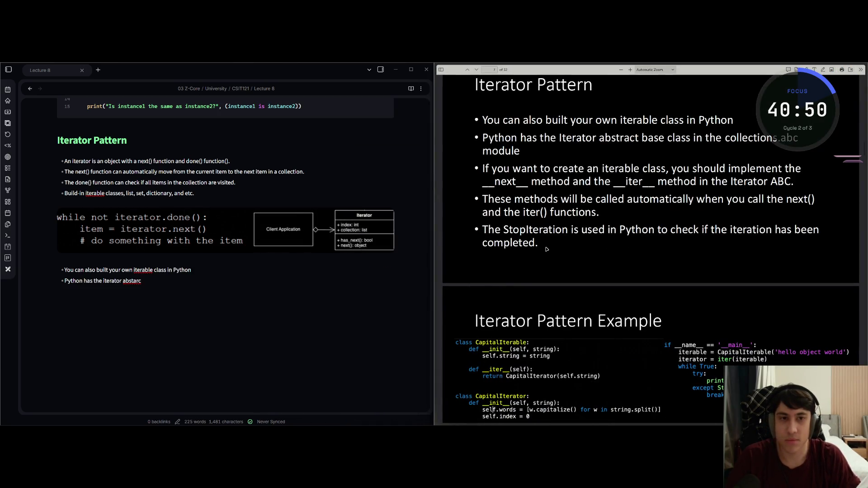
# - Replace the garbled bullet ending with 'abstract base class in the collections.abc module' and begin a third bullet
pyautogui.click(172, 281)
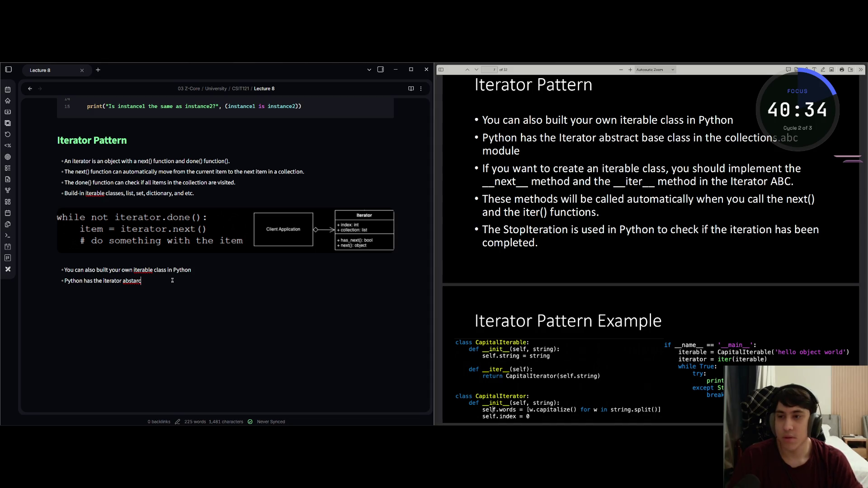
pyautogui.write('e')
pyautogui.write('ифыу сдфыы')
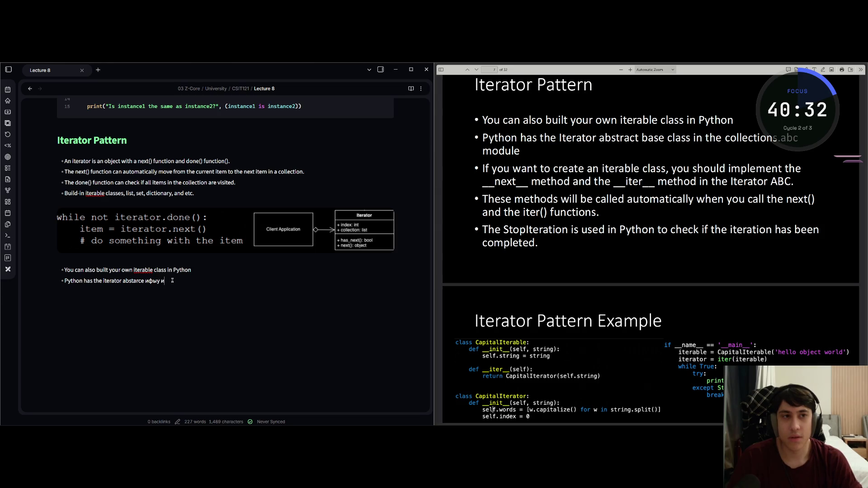
pyautogui.write(' шт еру сщддусешщты')
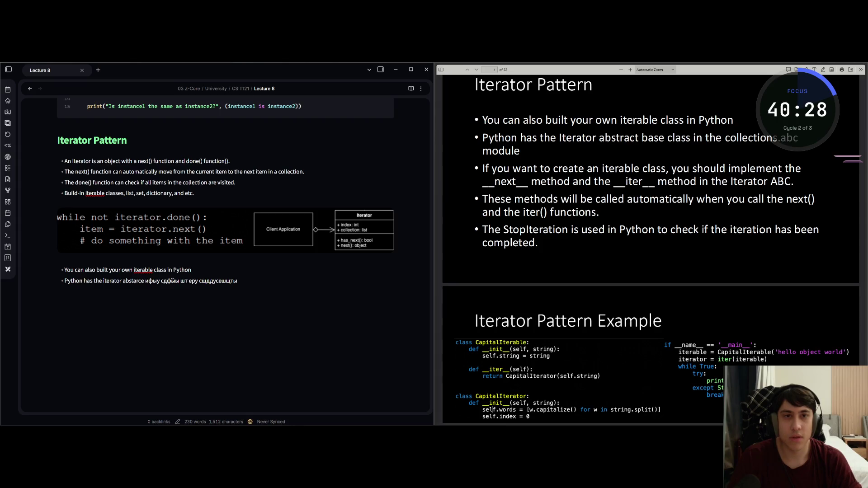
pyautogui.write(' ю')
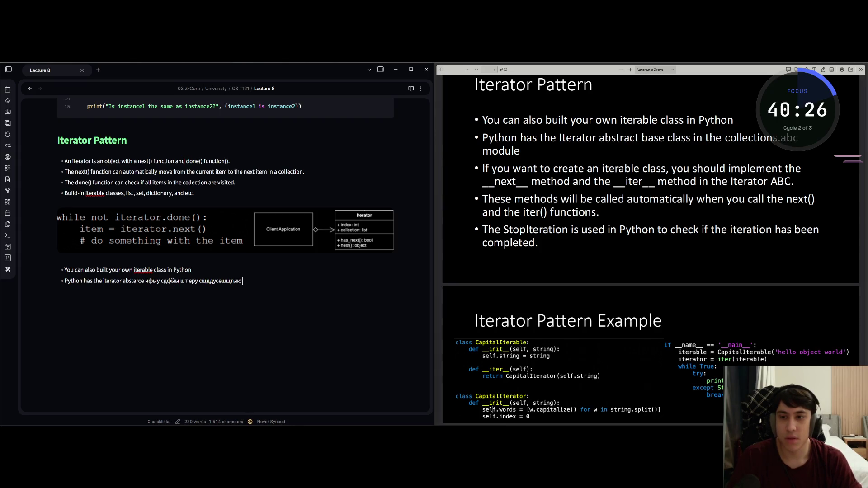
pyautogui.press('BackSpace')
pyautogui.press('BackSpace')
pyautogui.press('BackSpace')
pyautogui.hotkey('ctrl', 'z')
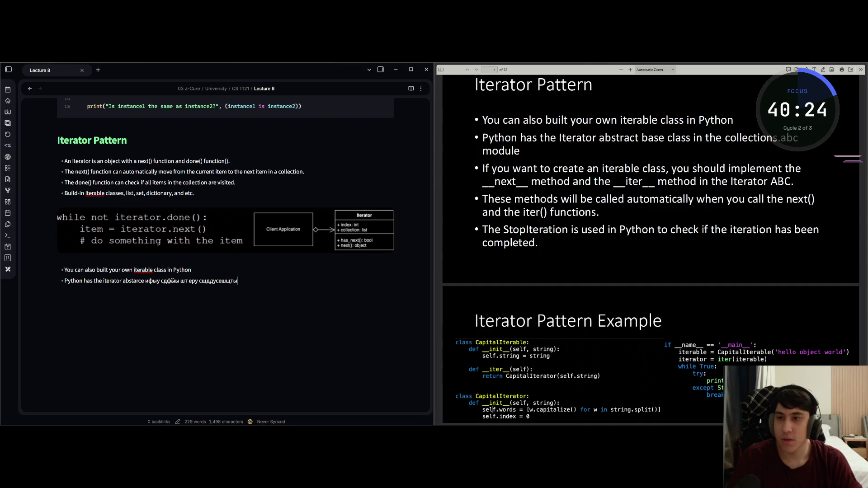
pyautogui.press('BackSpace')
pyautogui.press('BackSpace')
pyautogui.press('BackSpace')
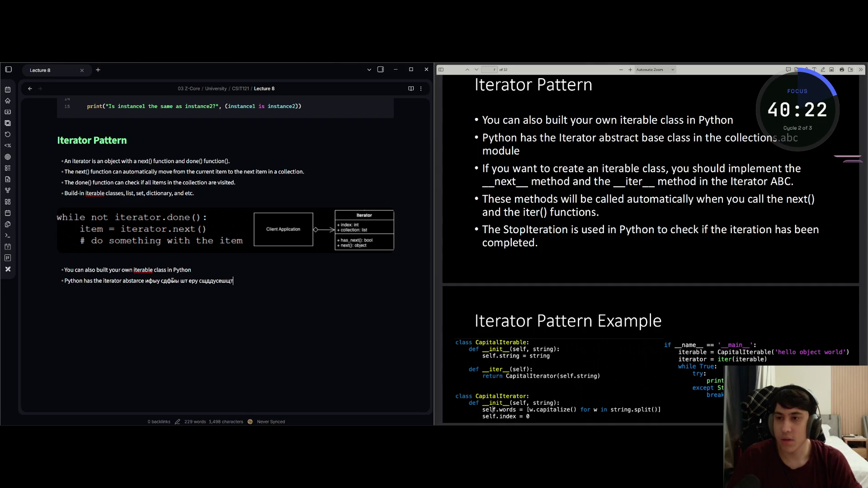
pyautogui.press('BackSpace')
pyautogui.press('BackSpace')
pyautogui.press('BackSpace')
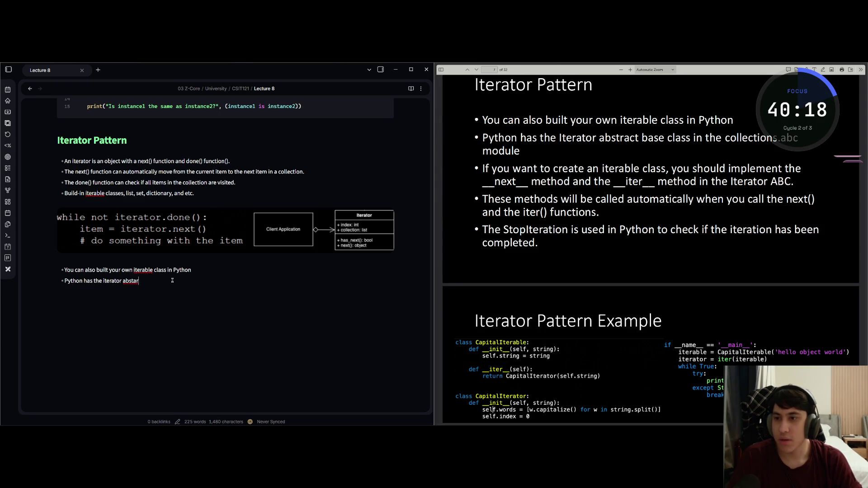
pyautogui.press('BackSpace')
pyautogui.press('BackSpace')
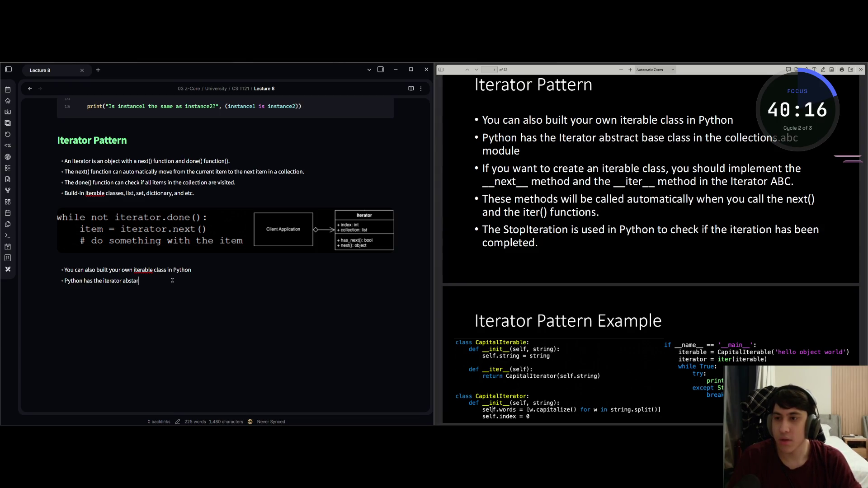
pyautogui.write('ract ba')
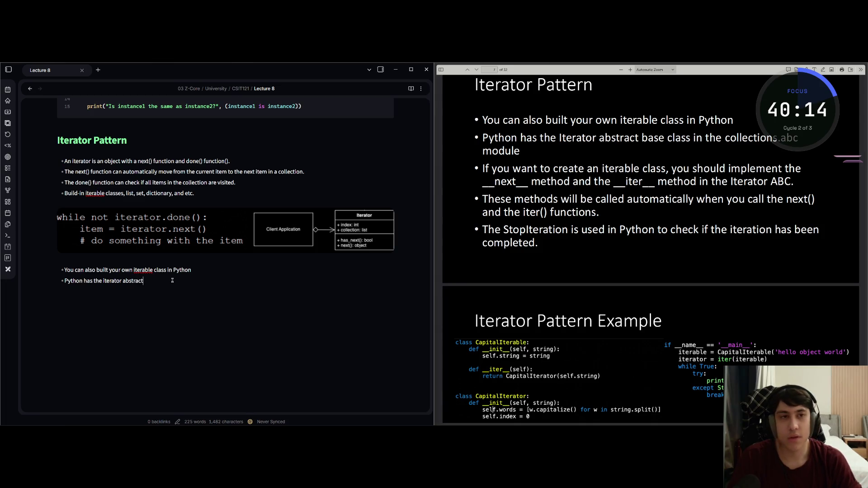
pyautogui.write('se class ')
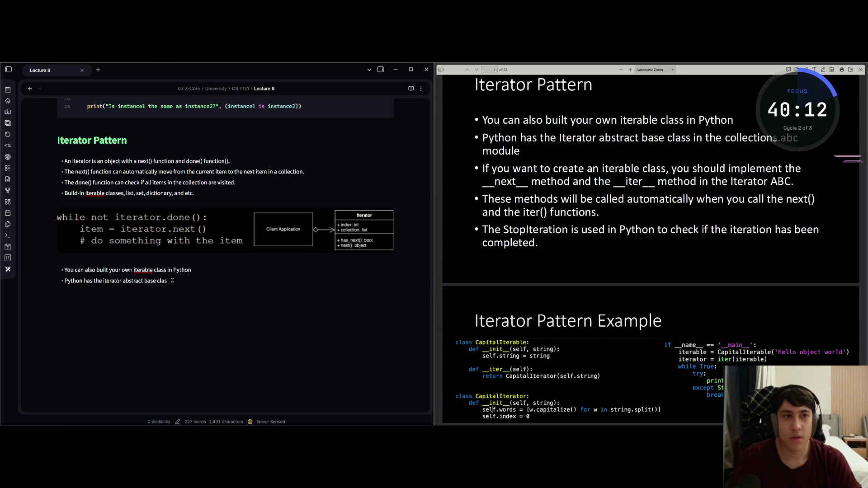
pyautogui.write('in the collection')
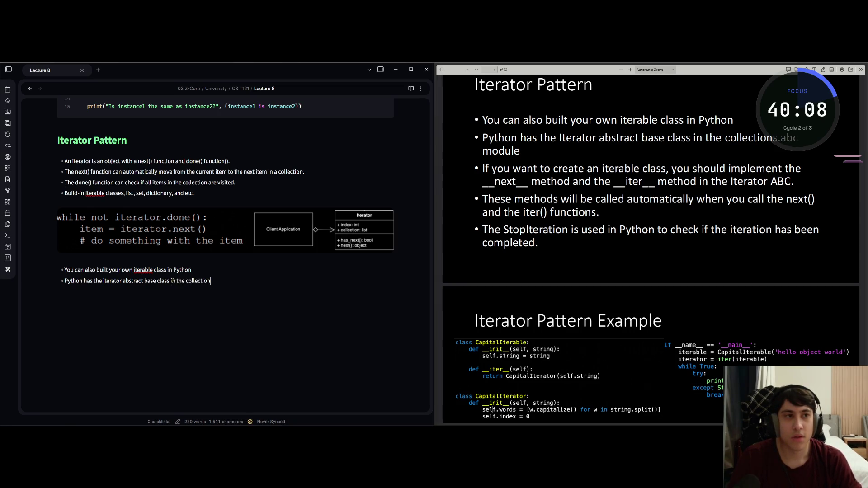
pyautogui.write('. ab')
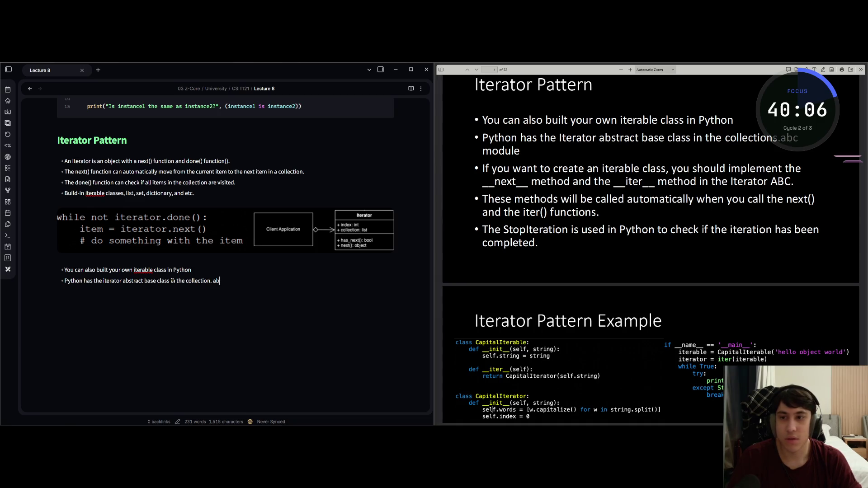
pyautogui.write('s module')
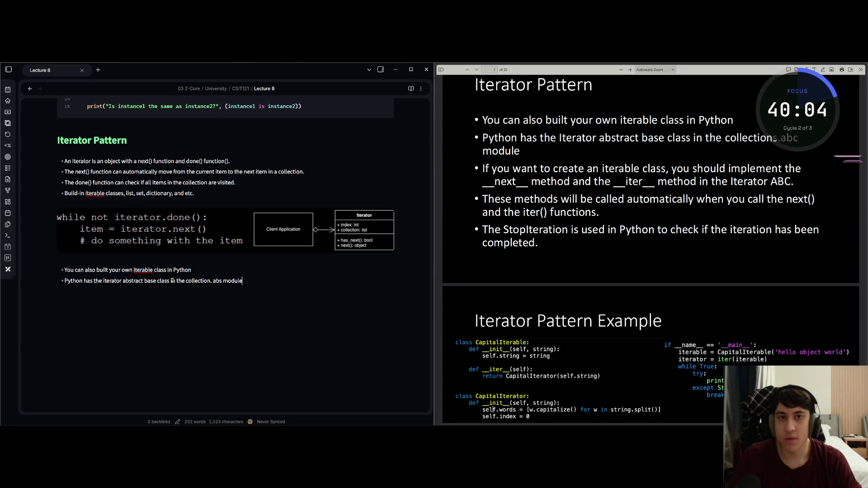
pyautogui.press('Return')
pyautogui.write('If you')
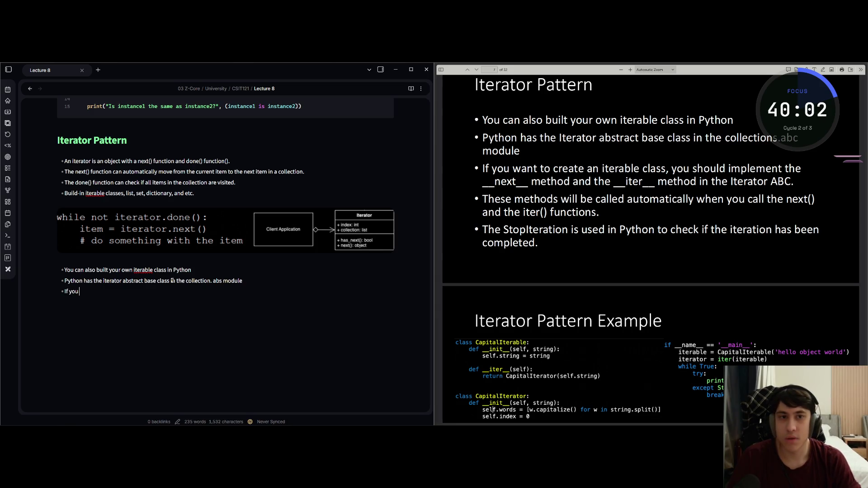
pyautogui.write(' want to create')
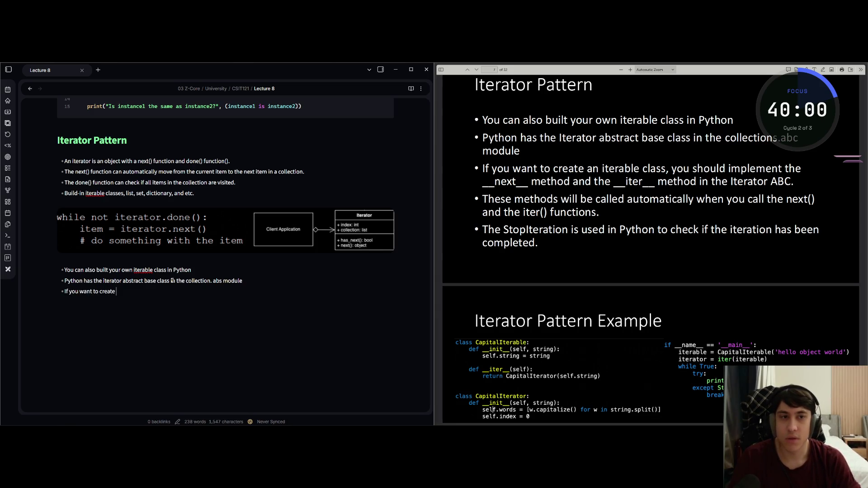
pyautogui.write(' an ')
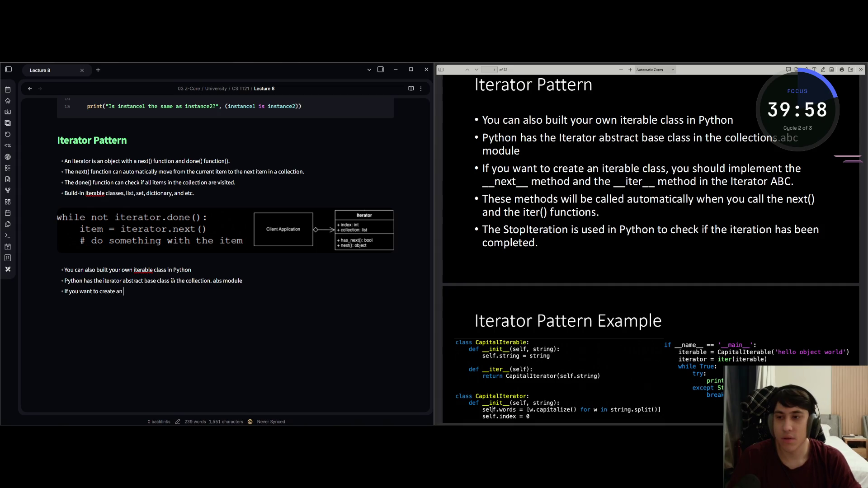
pyautogui.write('iterable ')
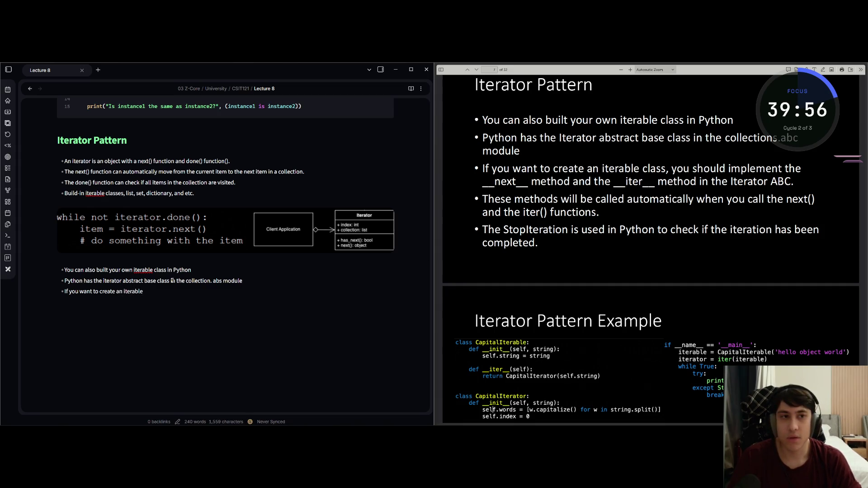
pyautogui.write('class, you sho')
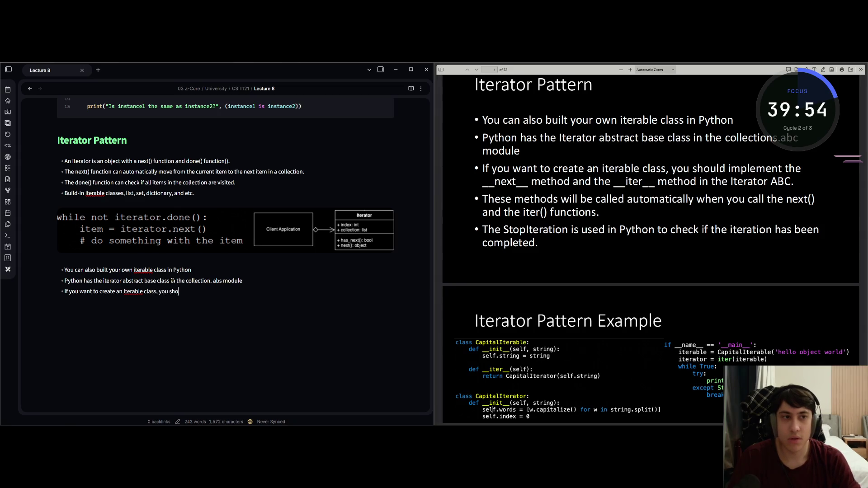
pyautogui.write('uld imp')
# - Finish the bullet: iterable classes implement the __next__ and __iter__ methods in the Iterator ABC
pyautogui.write('t the _')
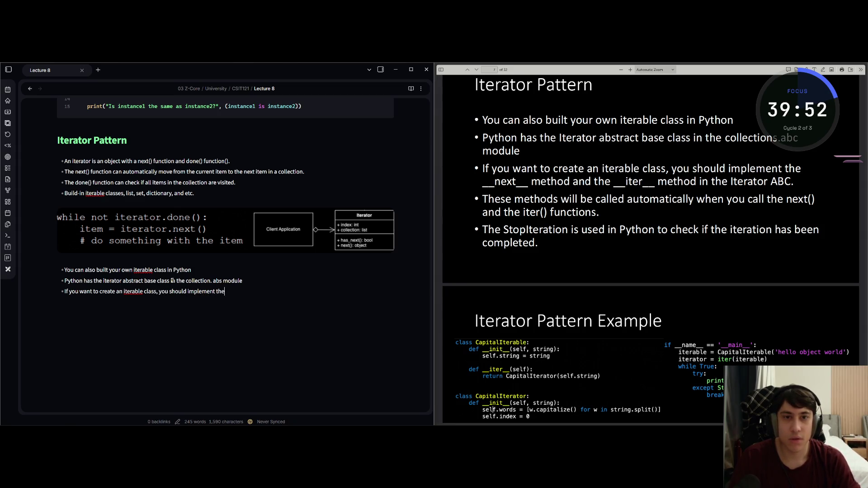
pyautogui.write('ext')
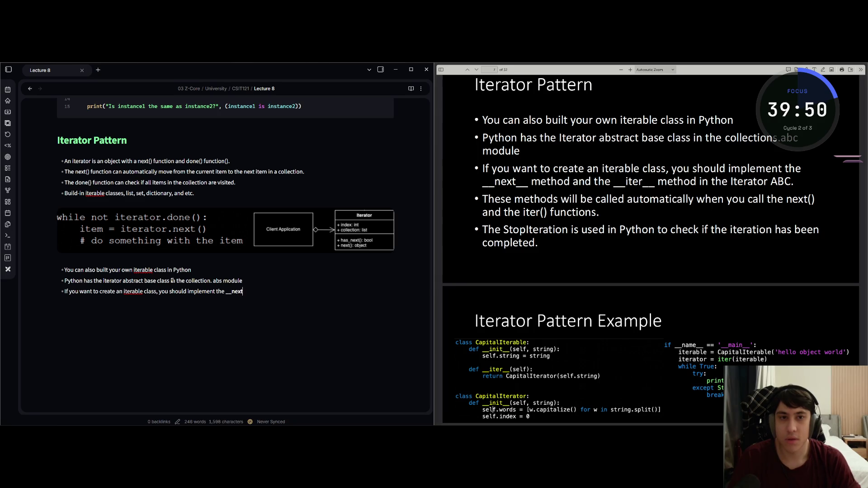
pyautogui.write('__ metho')
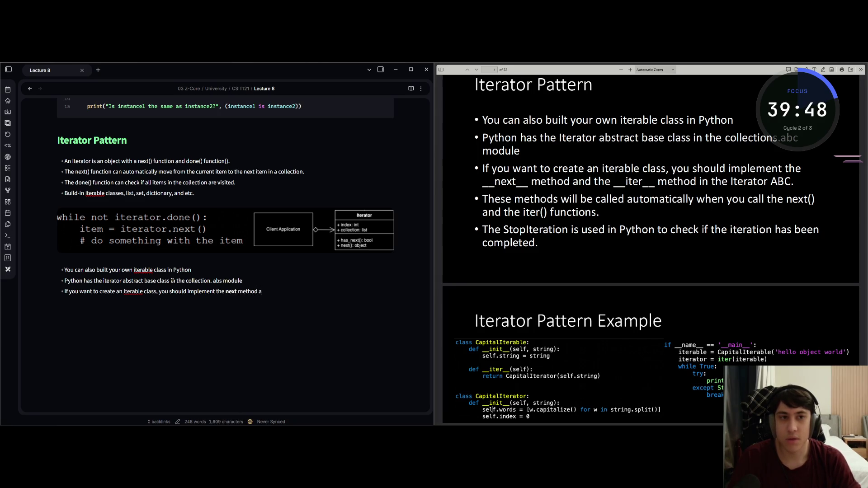
pyautogui.write('nd the __iter')
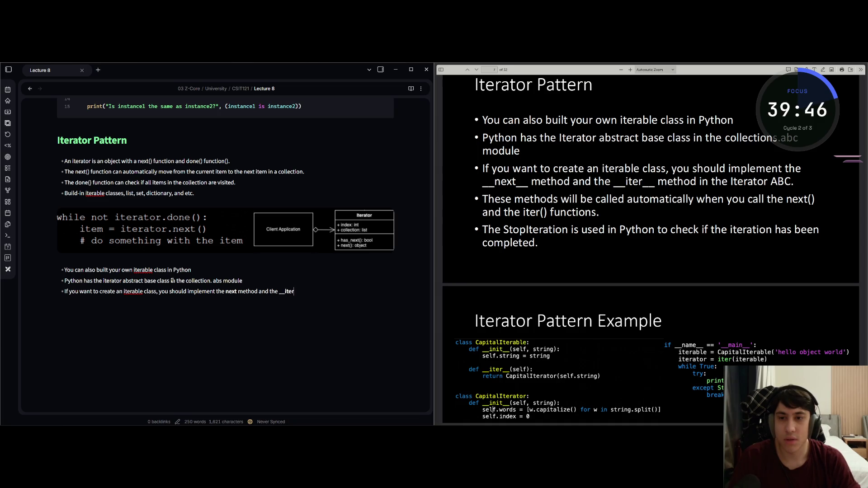
pyautogui.write('__ method i')
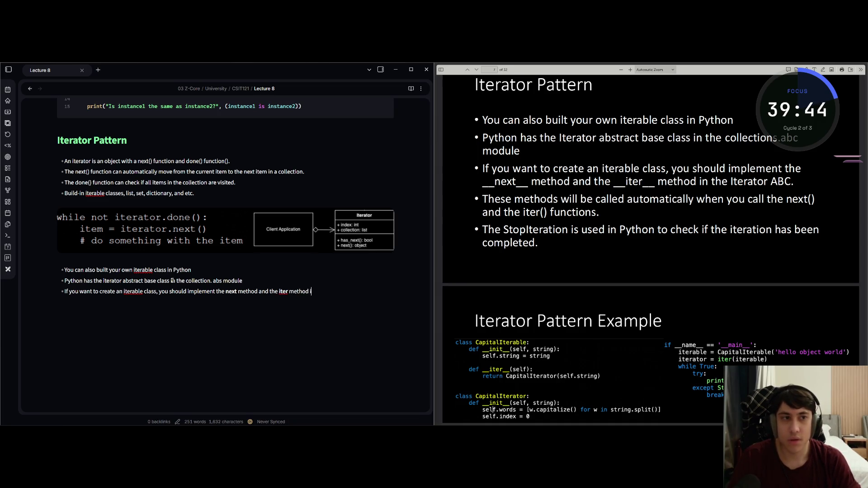
pyautogui.write('n the')
pyautogui.write('terta')
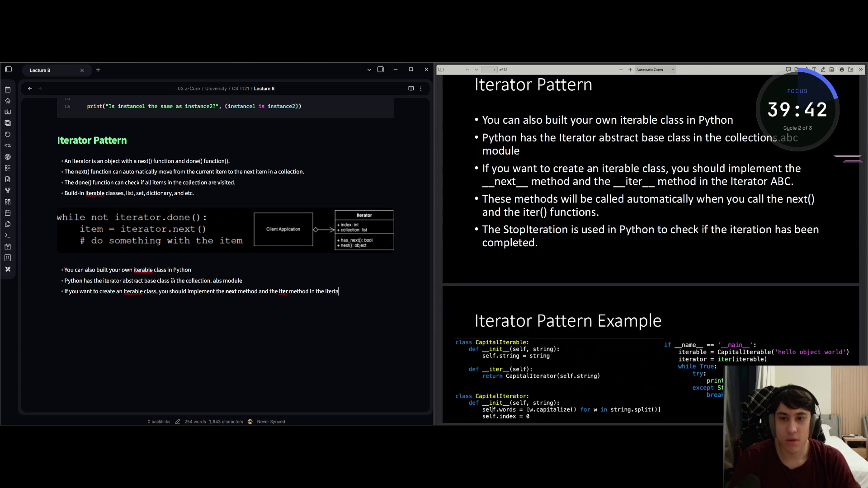
pyautogui.write('tor ABC')
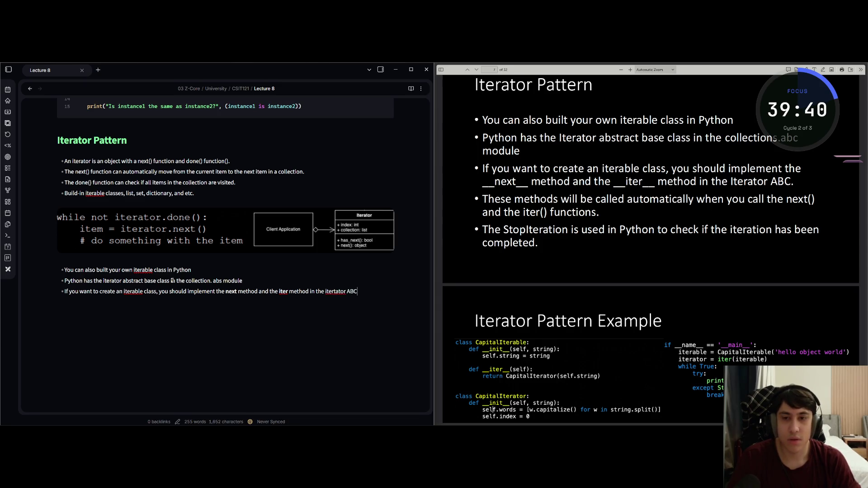
pyautogui.press('BackSpace')
pyautogui.press('BackSpace')
pyautogui.press('BackSpace')
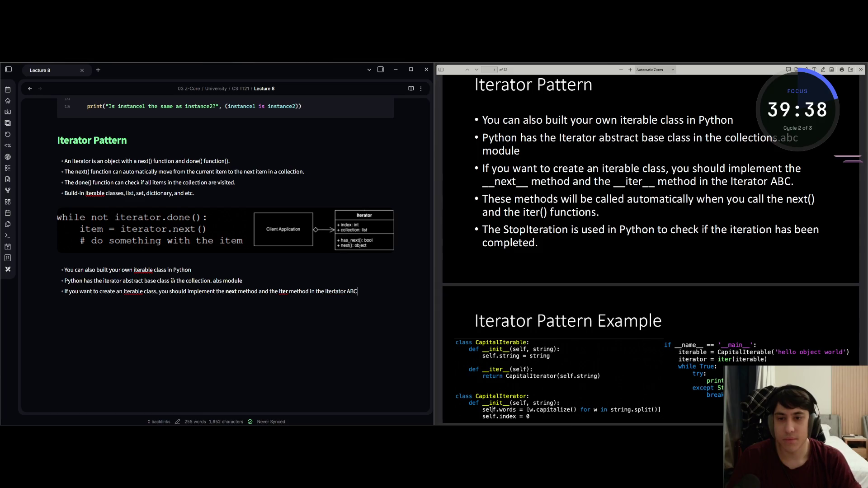
pyautogui.write('ra')
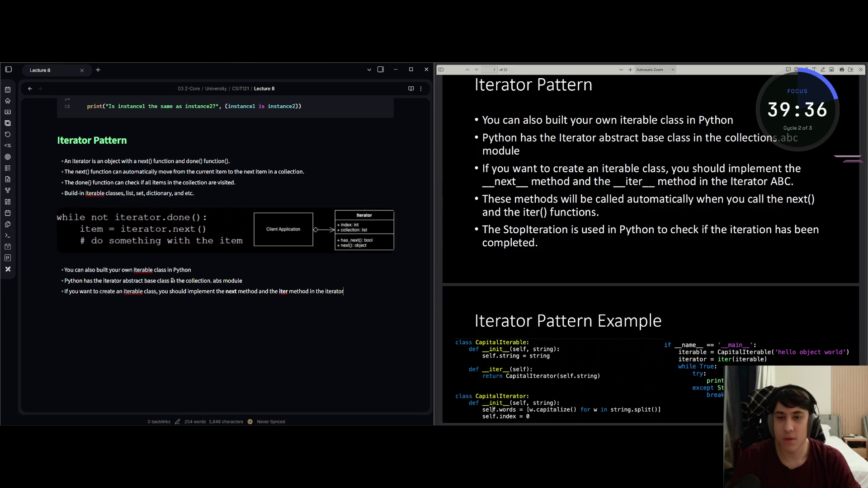
pyautogui.write(' ABVC')
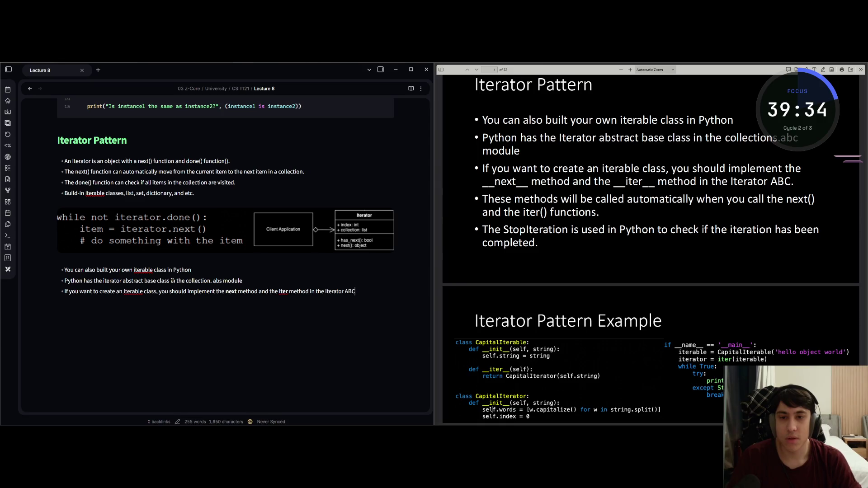
pyautogui.write('.')
# - Add a bullet saying these methods are called automatically by next() and iter()
pyautogui.press('Return')
pyautogui.write('These me')
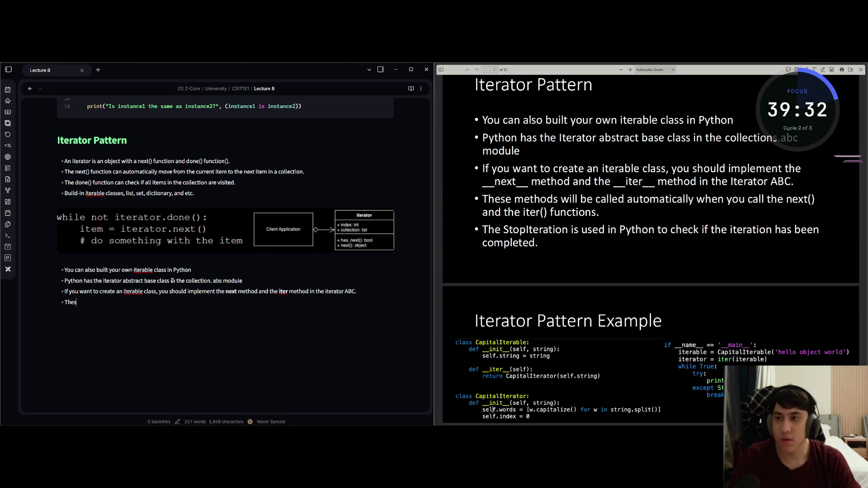
pyautogui.write('thods w')
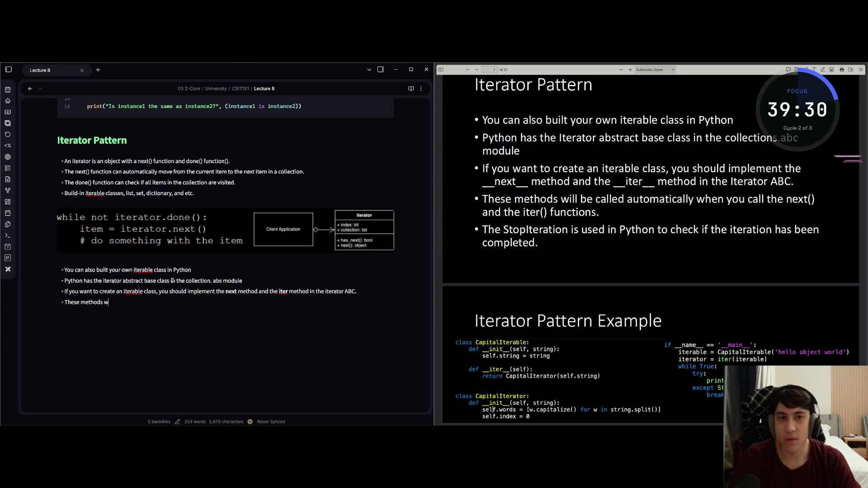
pyautogui.write('ill be called')
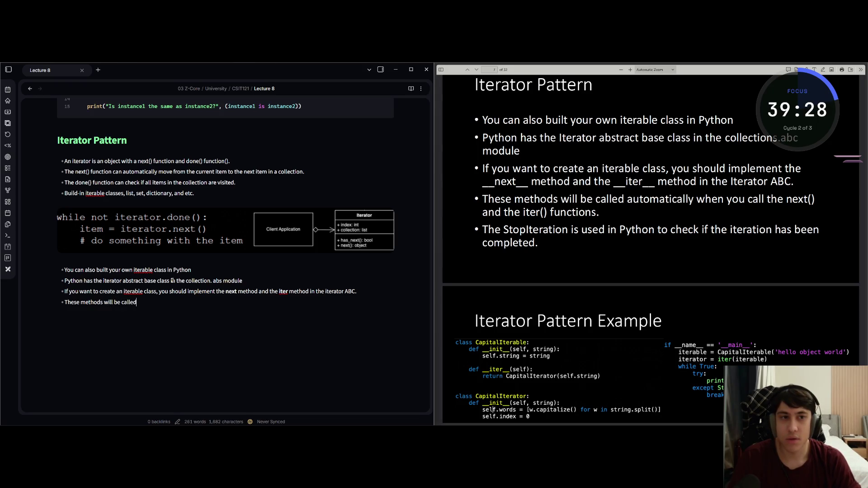
pyautogui.write(' automatically')
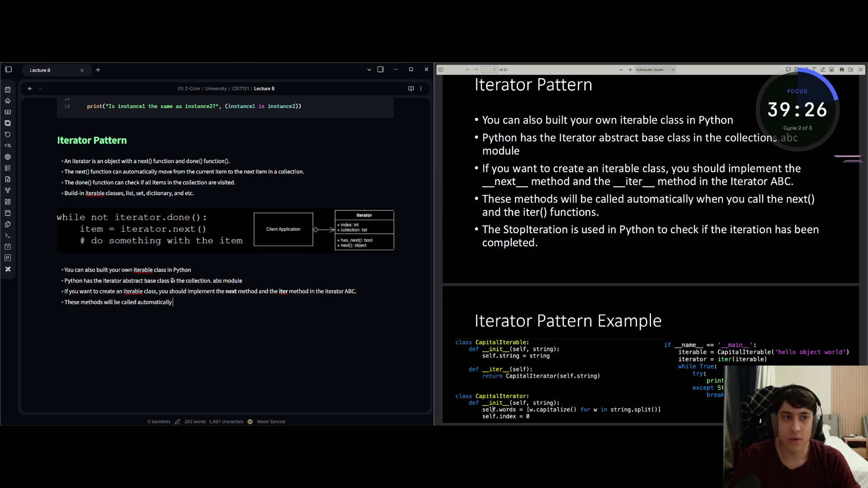
pyautogui.write(' when you')
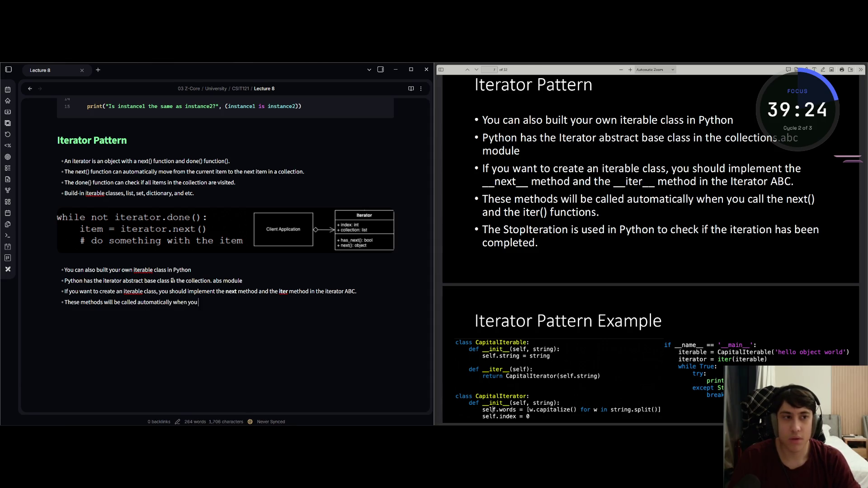
pyautogui.write(' call the next(')
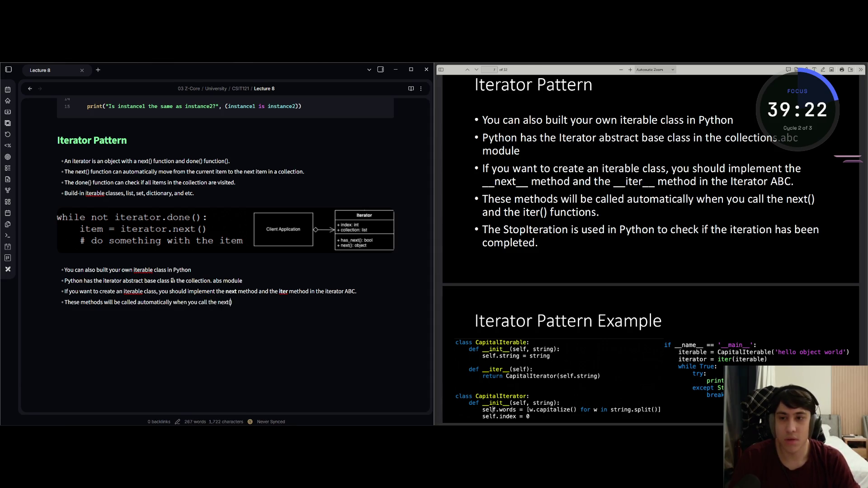
pyautogui.write(') and the')
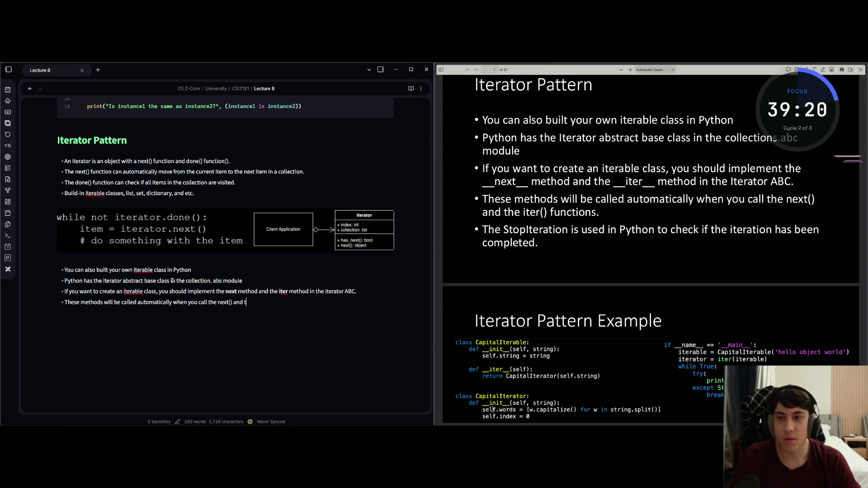
pyautogui.write('iter')
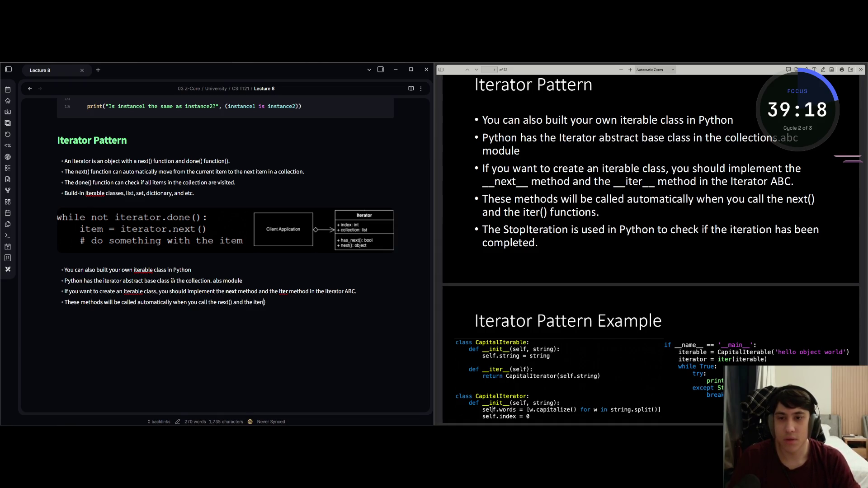
pyautogui.write('()')
pyautogui.write(' n')
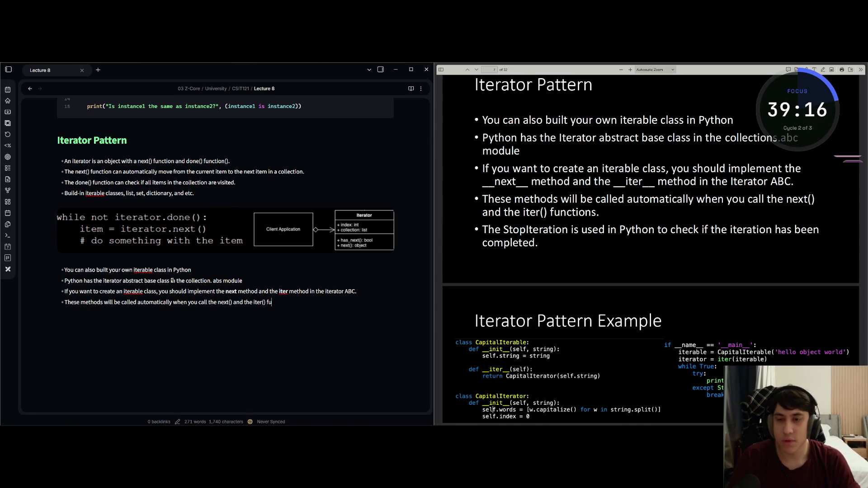
pyautogui.write('nctions')
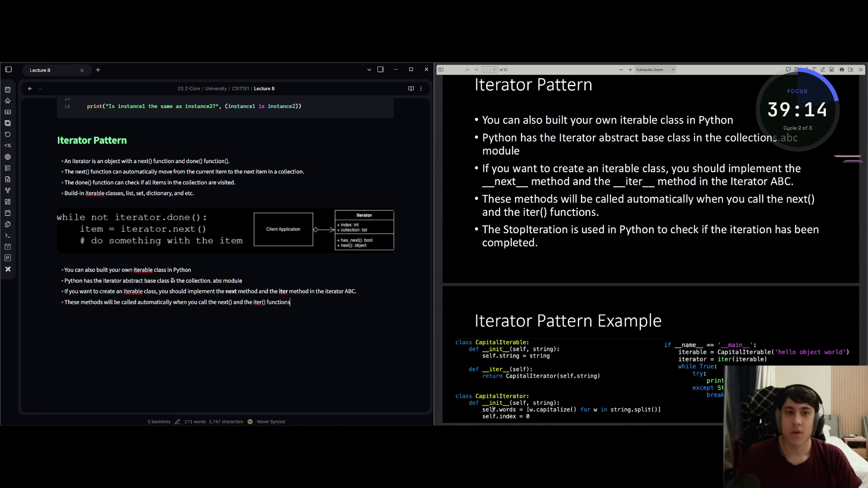
pyautogui.write('.')
pyautogui.press('Up')
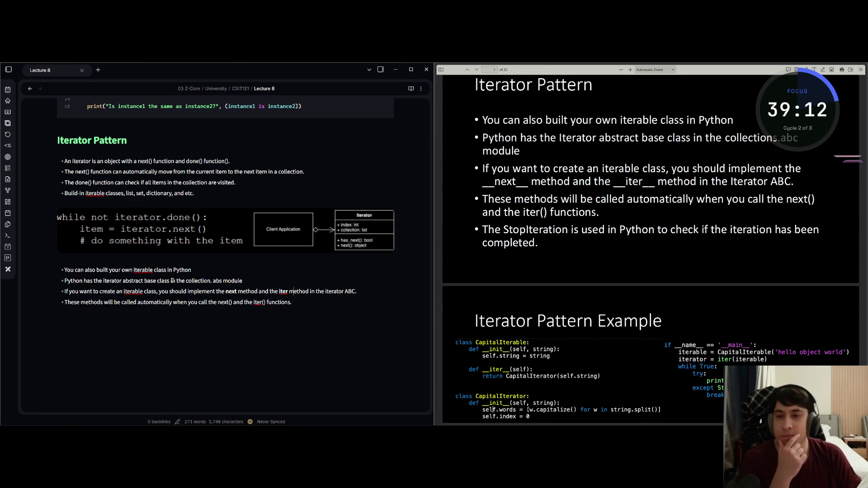
pyautogui.press('BackSpace')
pyautogui.scroll(5, 149, 276)
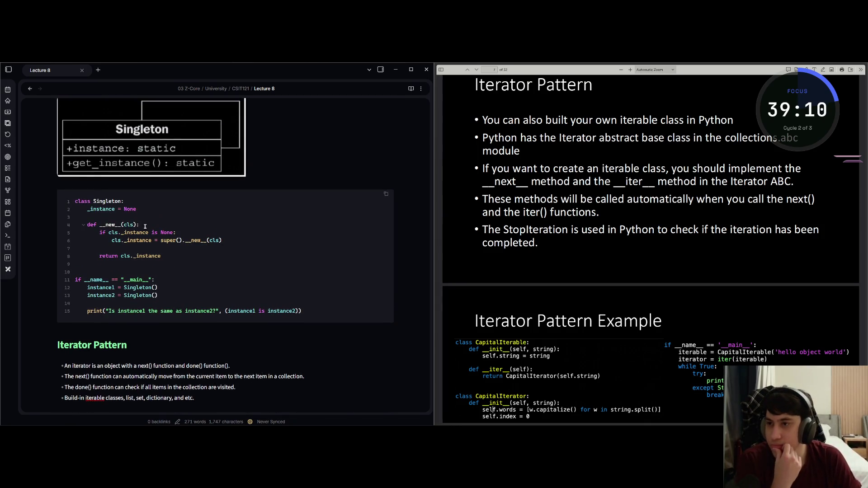
pyautogui.moveTo(145, 226); pyautogui.dragTo(86, 226)
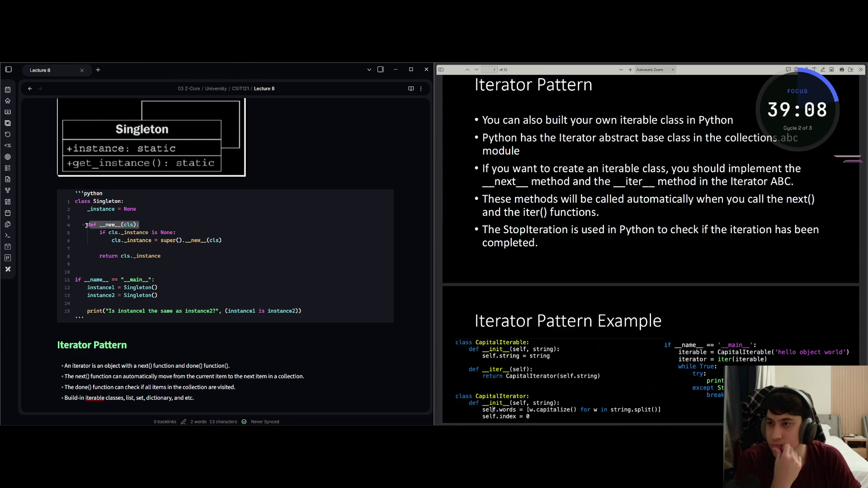
pyautogui.click(86, 225)
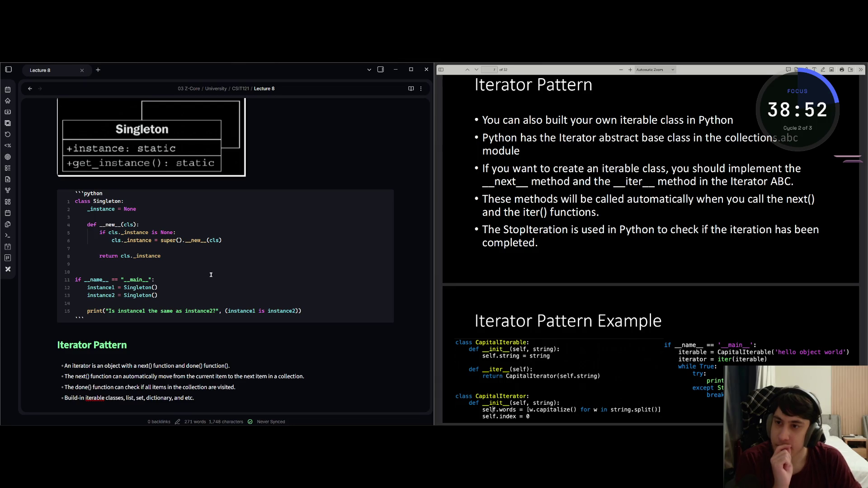
pyautogui.scroll(-5, 211, 276)
pyautogui.scroll(5, 212, 276)
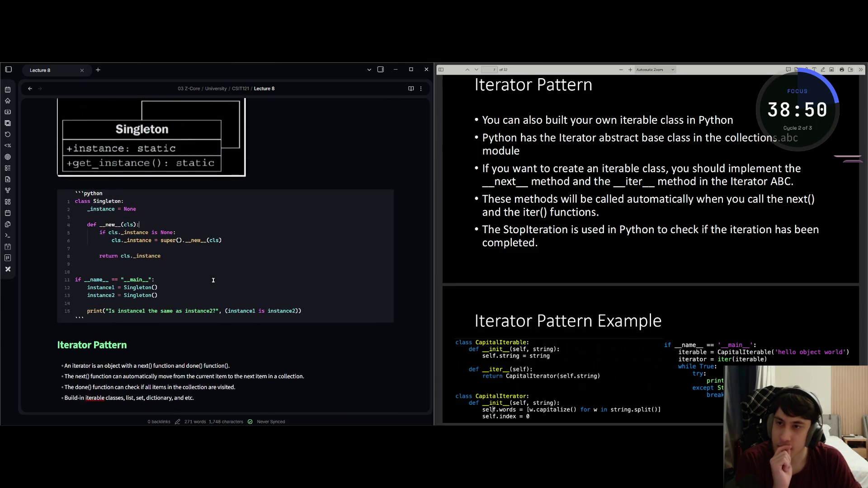
pyautogui.scroll(-5, 212, 280)
pyautogui.scroll(-1, 213, 281)
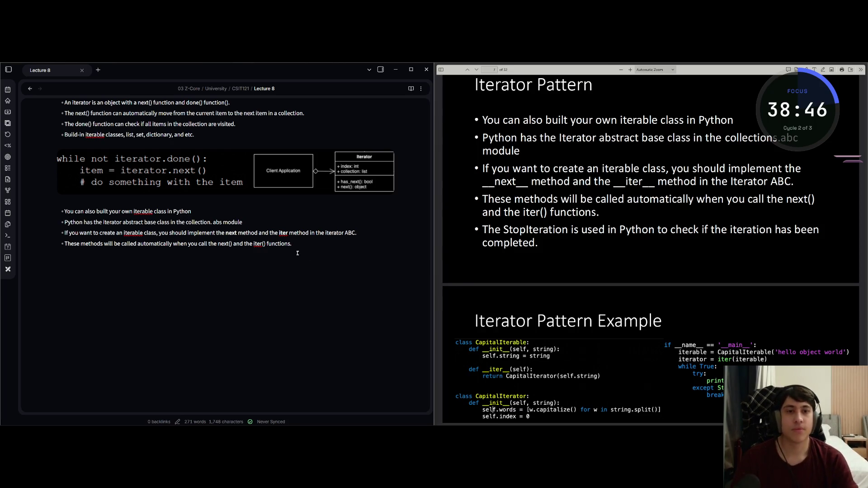
# - Add the bullet 'The StopIteration is used in Python to check if the iteration has been complete'
pyautogui.press('Return')
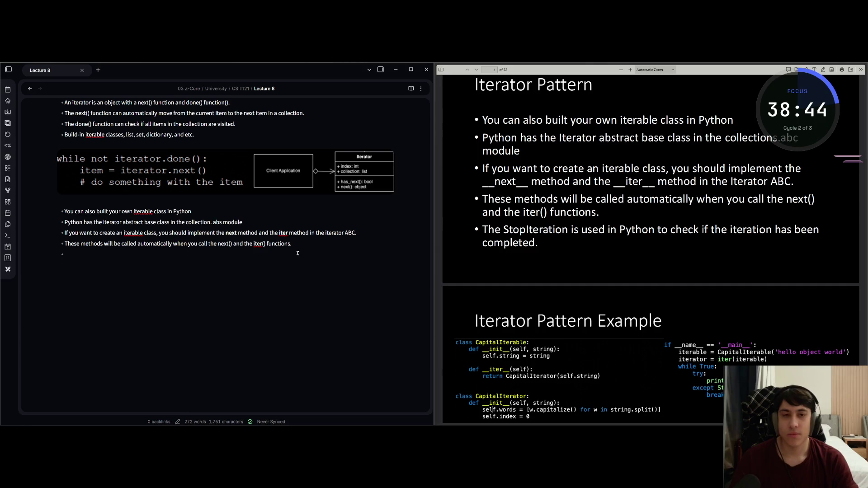
pyautogui.write('The StopI')
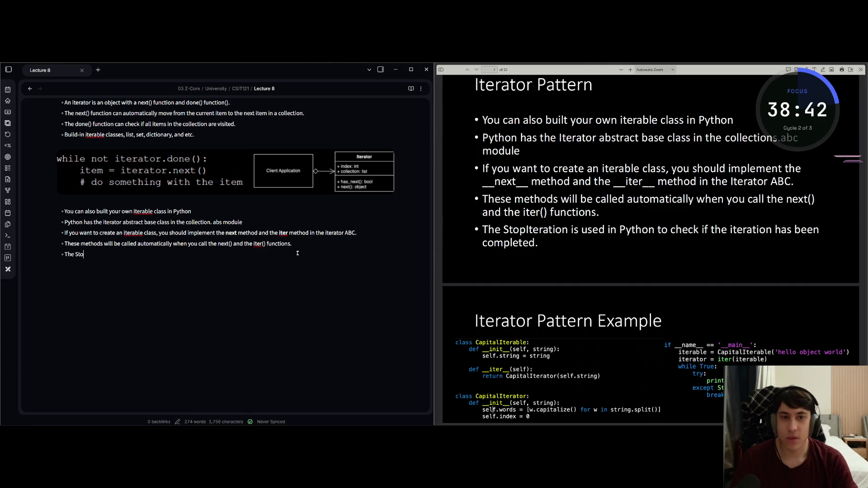
pyautogui.write('ter')
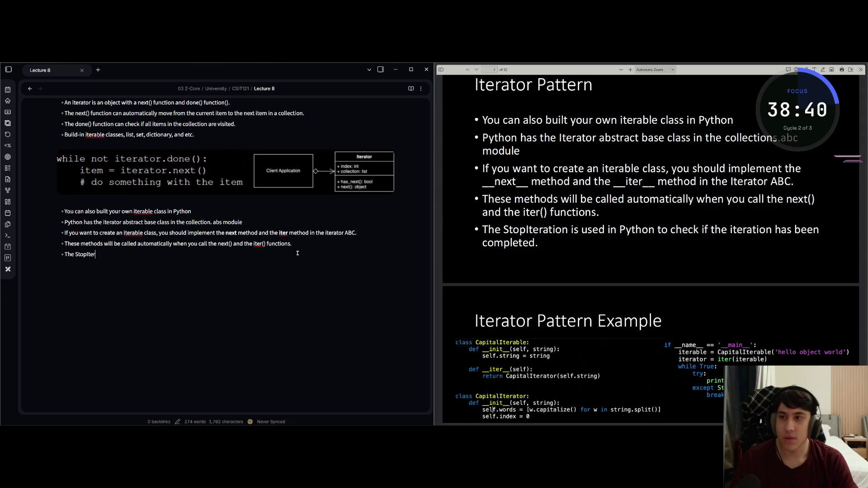
pyautogui.write('ation')
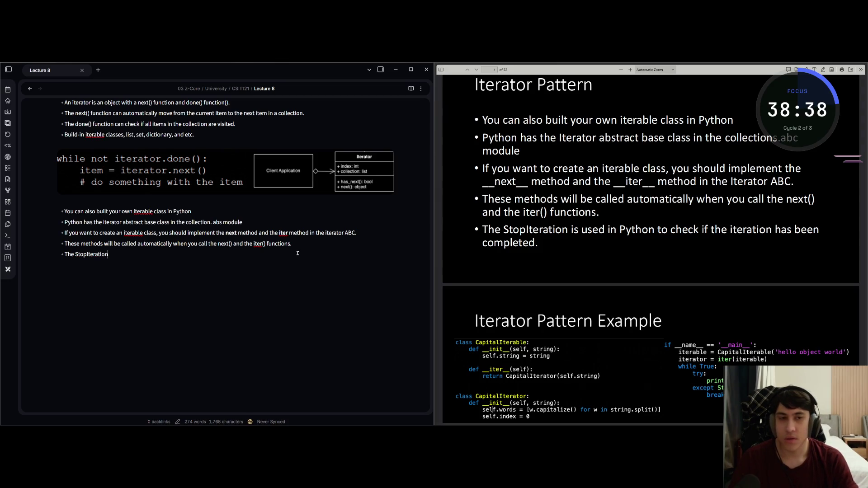
pyautogui.write(' is used to')
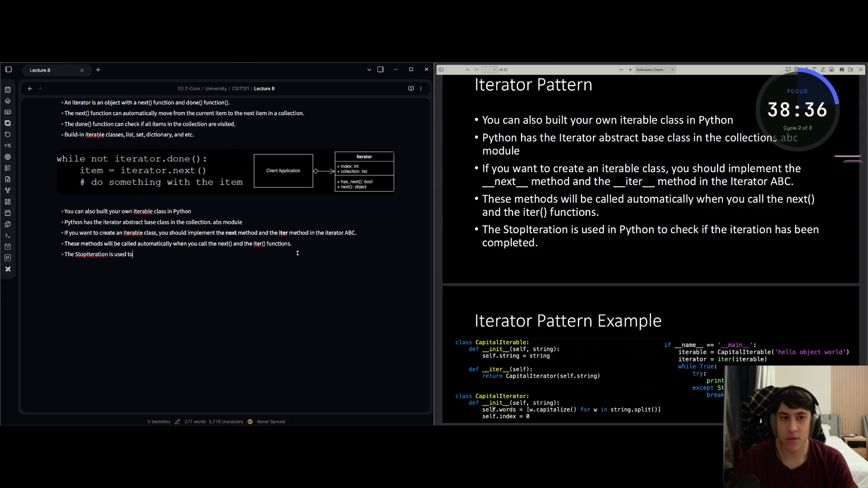
pyautogui.press('BackSpace')
pyautogui.press('BackSpace')
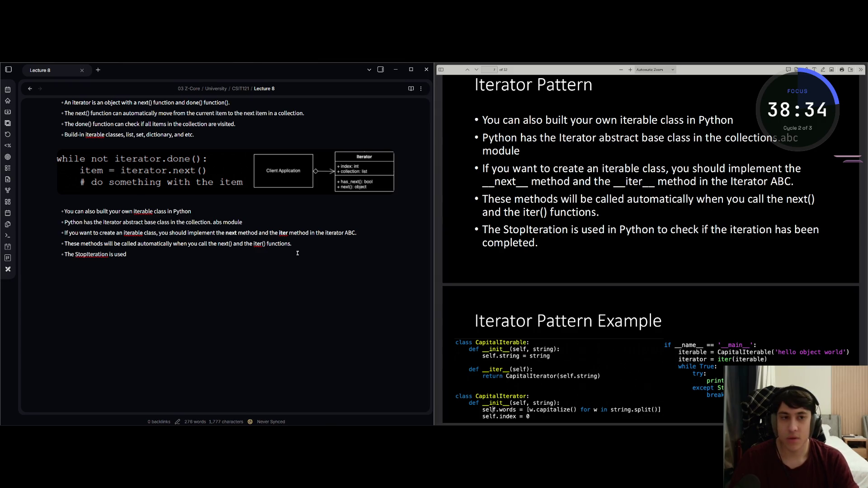
pyautogui.write('inPython')
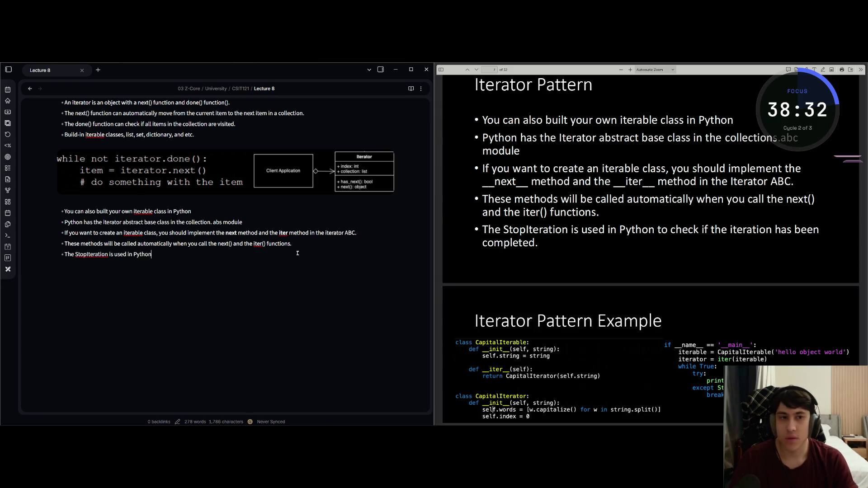
pyautogui.write(' to check if the i')
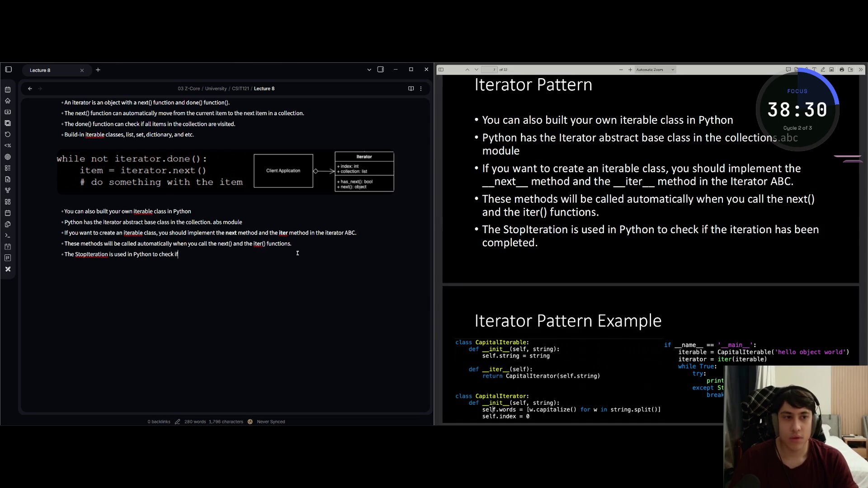
pyautogui.write('terati')
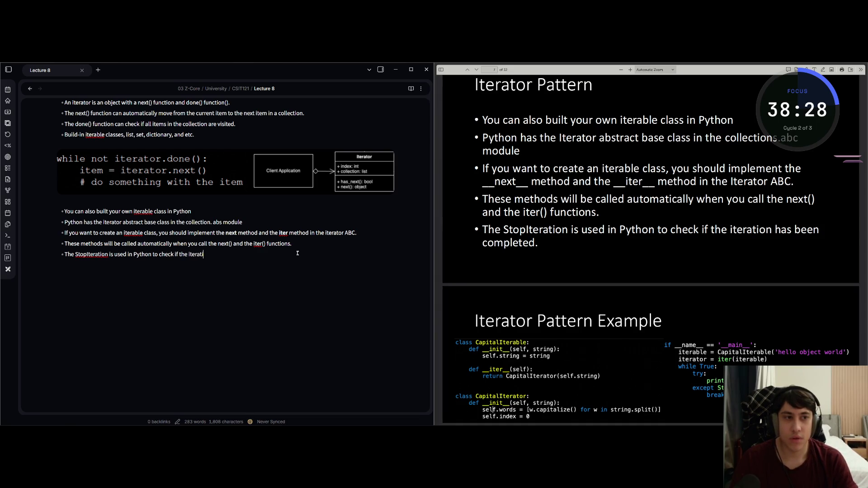
pyautogui.write('on has been c')
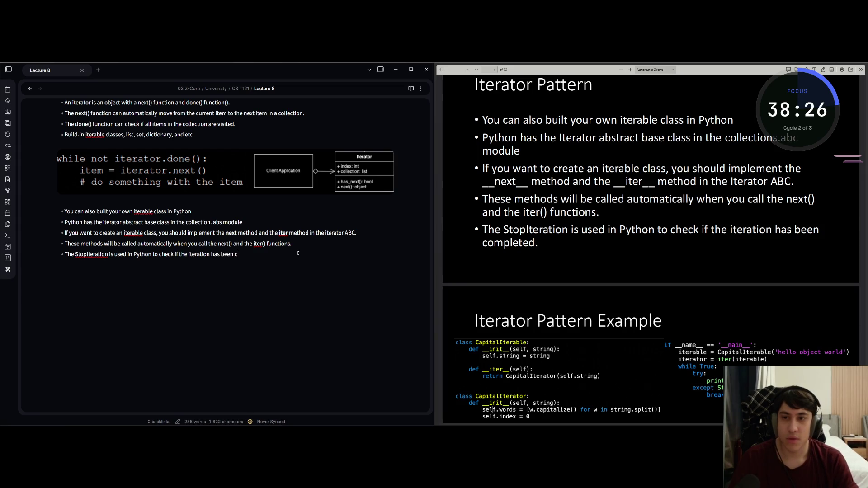
pyautogui.write('ompletede')
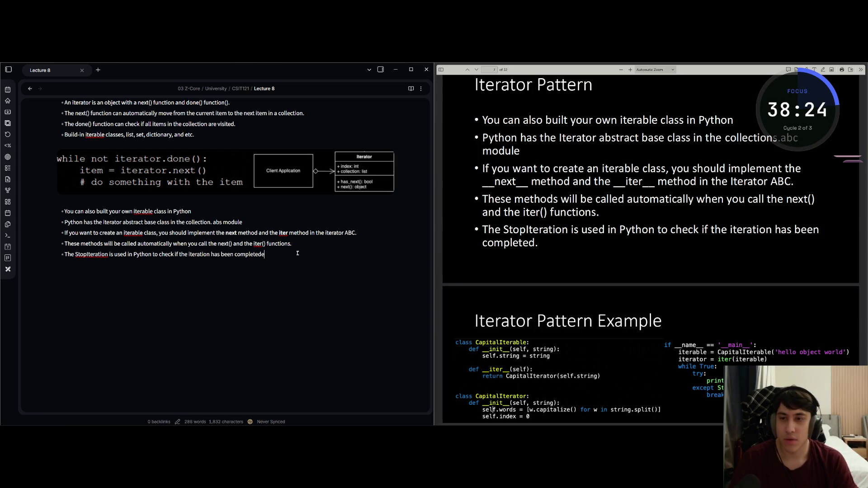
pyautogui.press('BackSpace')
pyautogui.press('BackSpace')
pyautogui.hotkey('alt', 'Tab')
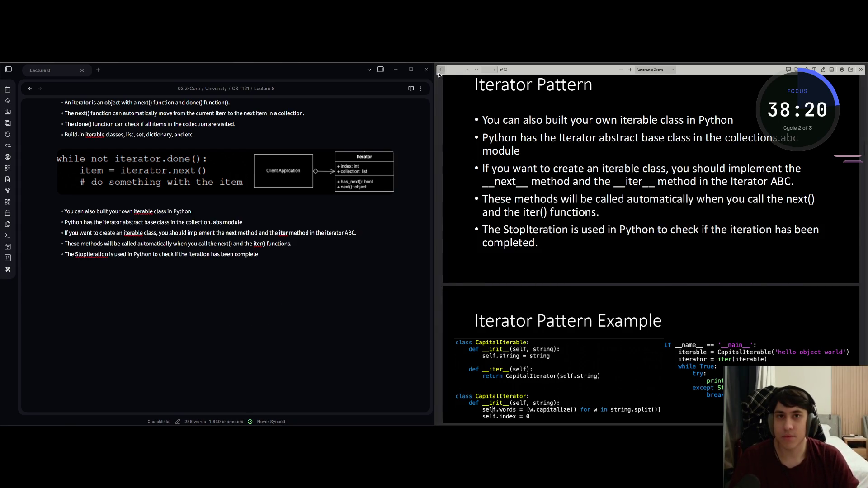
pyautogui.hotkey('alt', 'Tab')
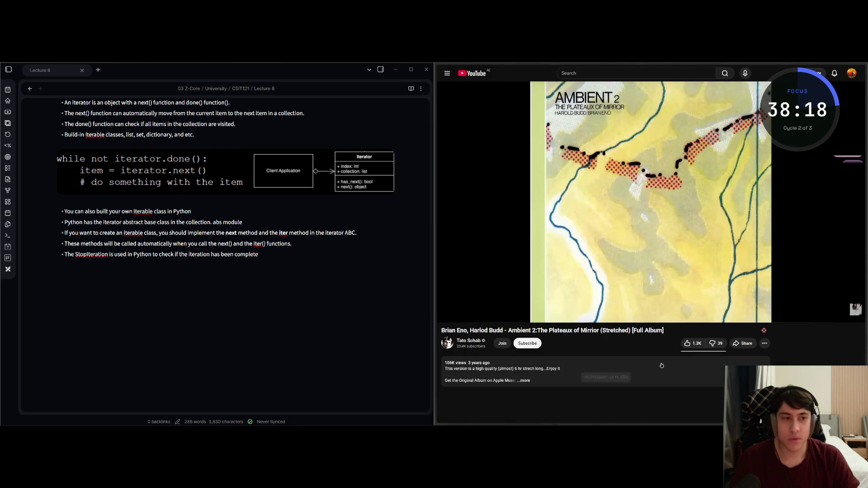
# - Play 'it's 2003 and you lost your mom at Dillard's' from the Music playlist, then return to the lecture 8 PDF
pyautogui.click(449, 73)
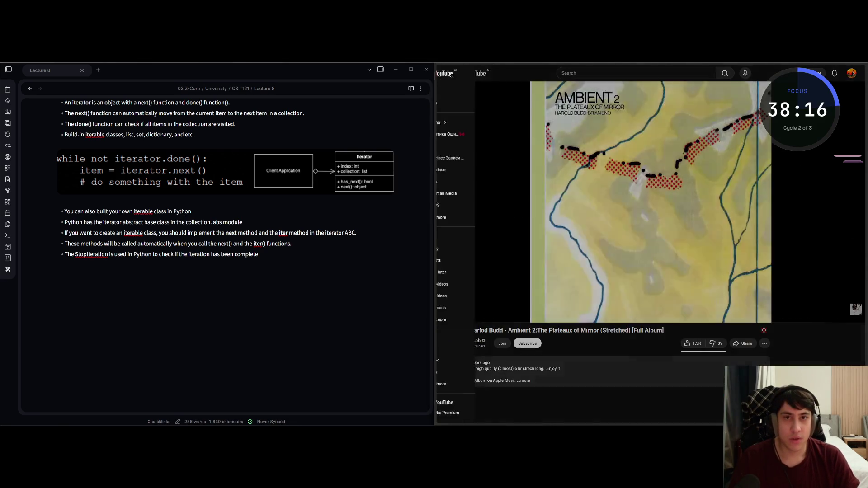
pyautogui.click(466, 261)
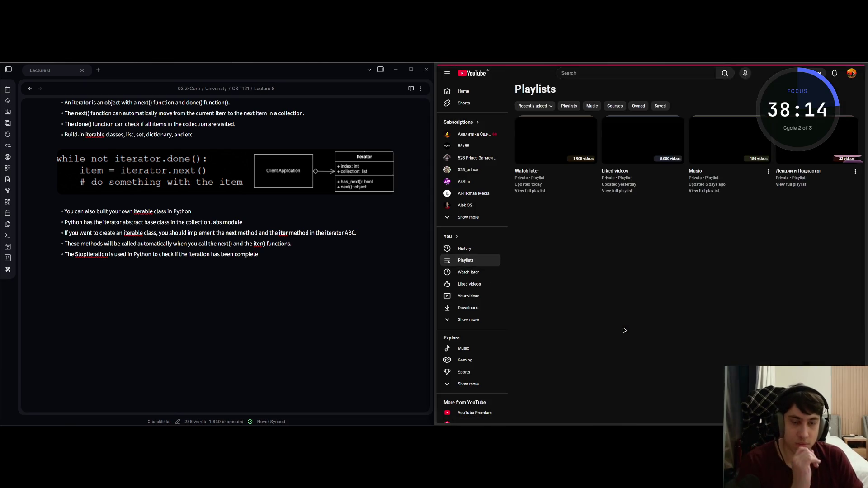
pyautogui.click(670, 199)
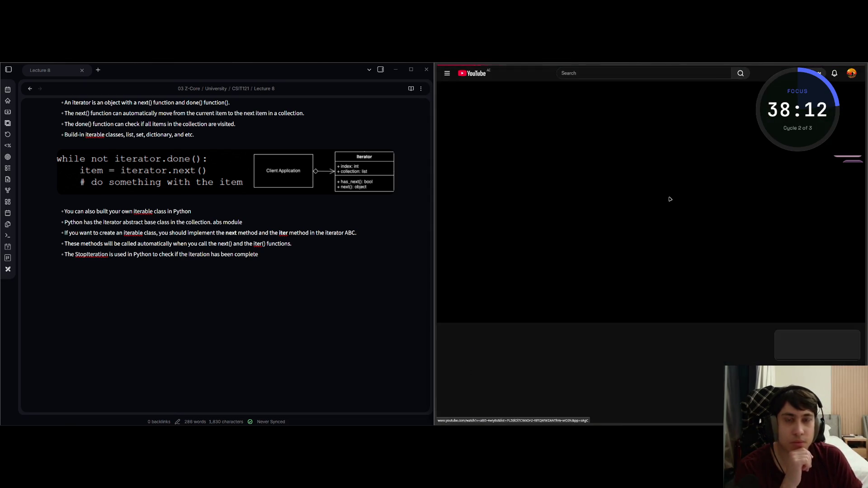
pyautogui.moveTo(436, 149)
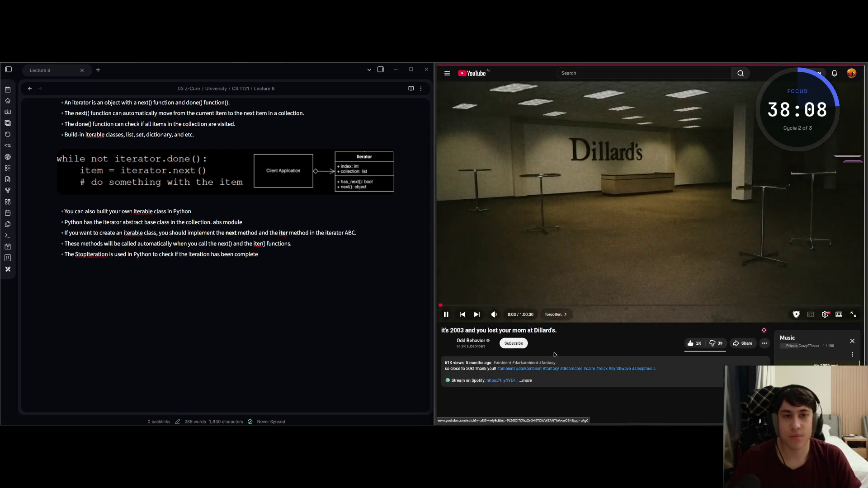
pyautogui.click(465, 150)
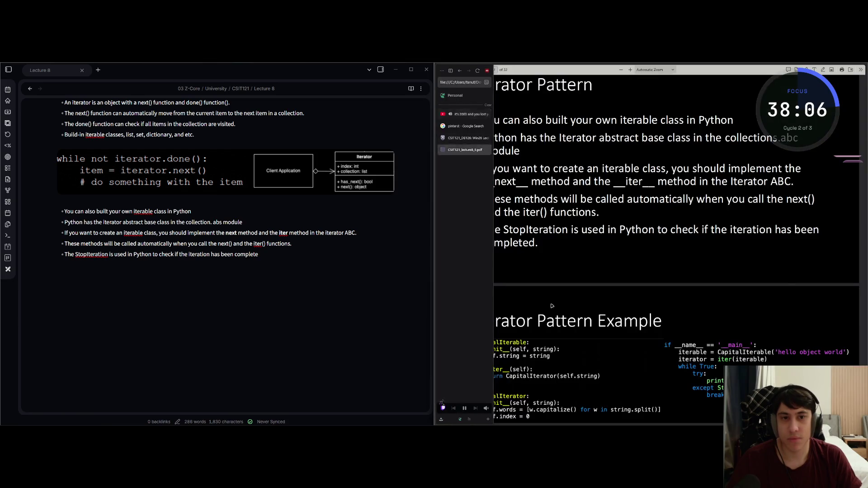
# - Change the StopIteration bullet's ending to 'has been completed.' and add an empty line beneath
pyautogui.hotkey('alt', 'Tab')
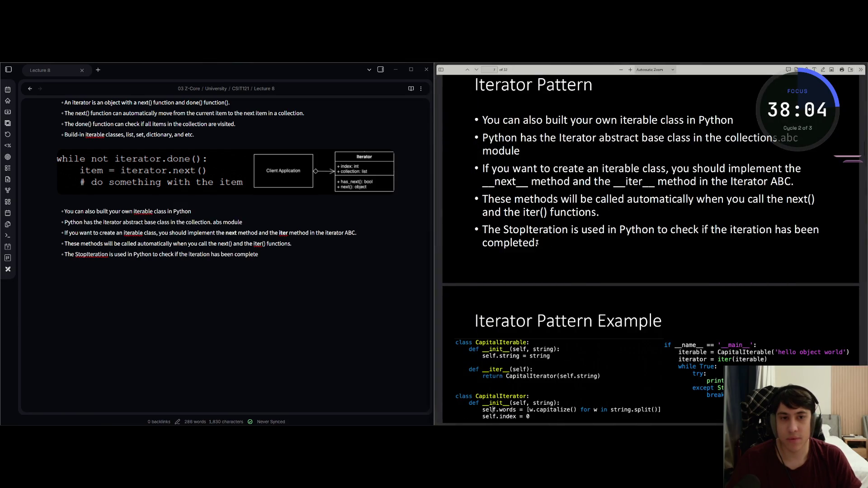
pyautogui.click(272, 258)
pyautogui.write('d.')
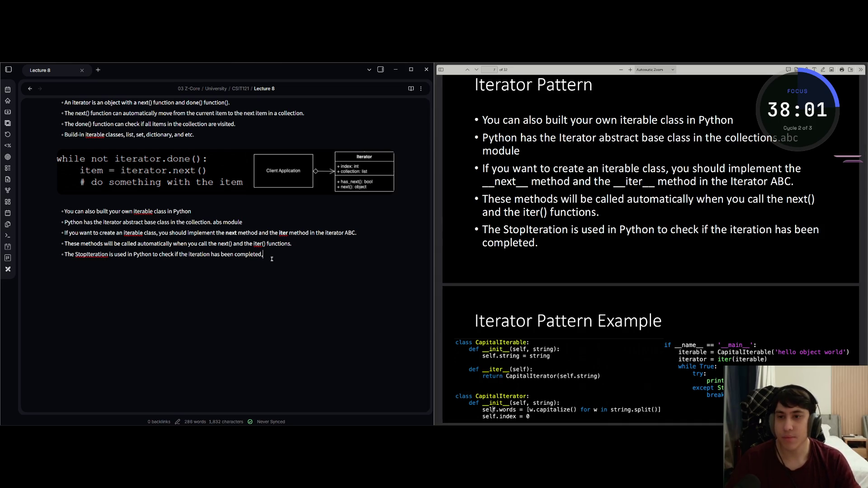
pyautogui.press('Return')
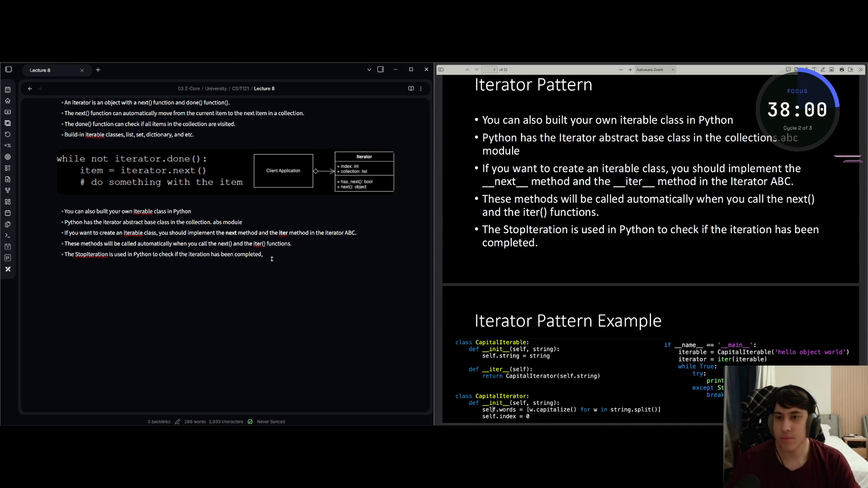
pyautogui.press('BackSpace')
pyautogui.press('BackSpace')
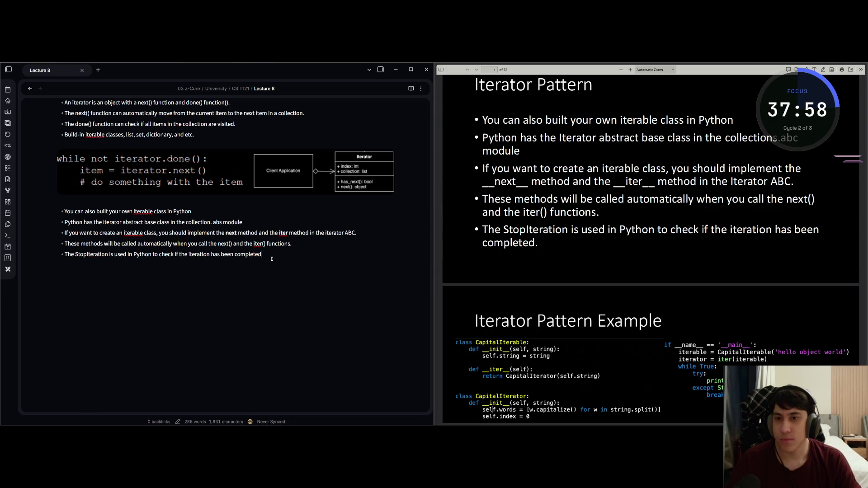
pyautogui.write('.')
pyautogui.press('Return')
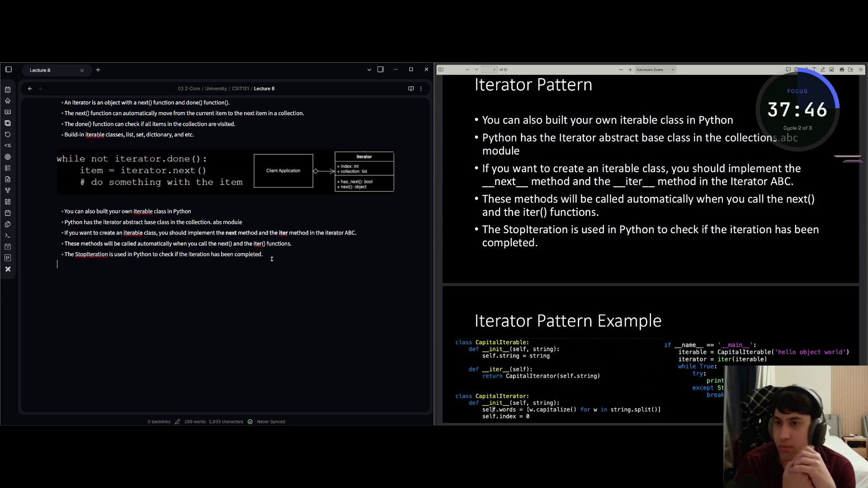
pyautogui.hotkey('alt', 'Tab')
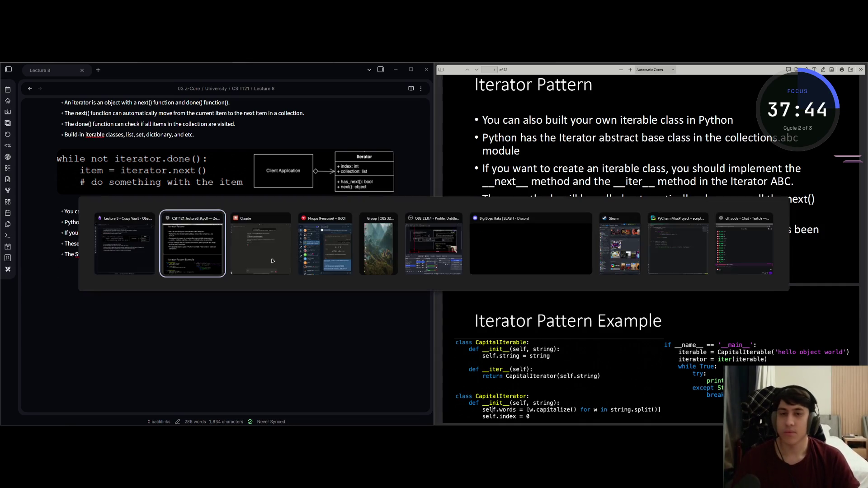
# - Delete all the old Singleton code from the PyCharm script, leaving a blank file
pyautogui.press('Tab')
pyautogui.press('Tab')
pyautogui.press('Tab')
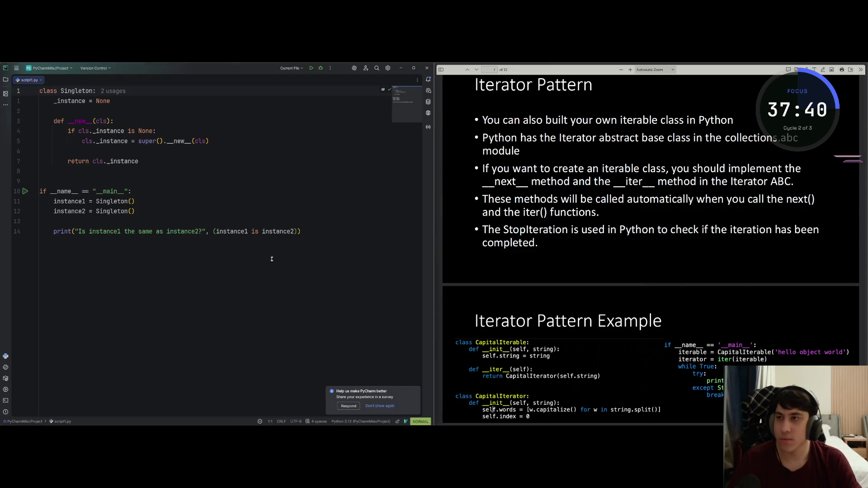
pyautogui.hotkey('shift', 'v')
pyautogui.hotkey('shift', 'g')
pyautogui.press('d')
pyautogui.press('i')
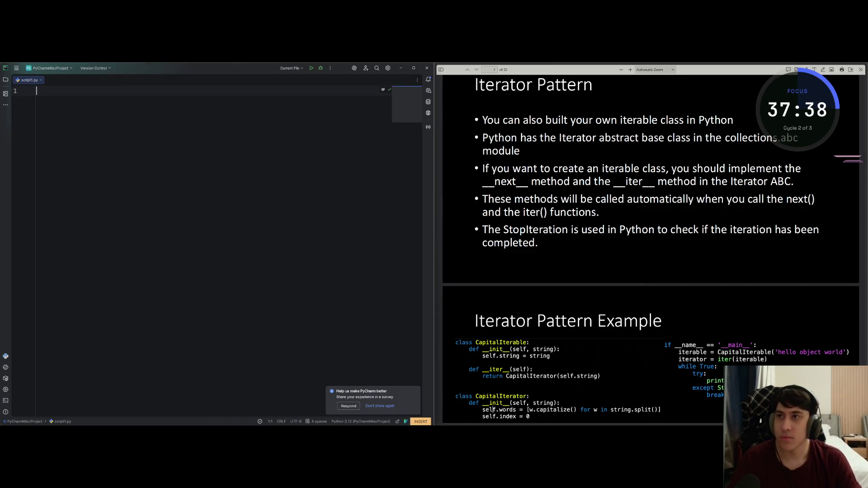
# - Bring the Iterator Pattern Example slide up in the PDF, then return to the empty script
pyautogui.hotkey('alt', 'Tab')
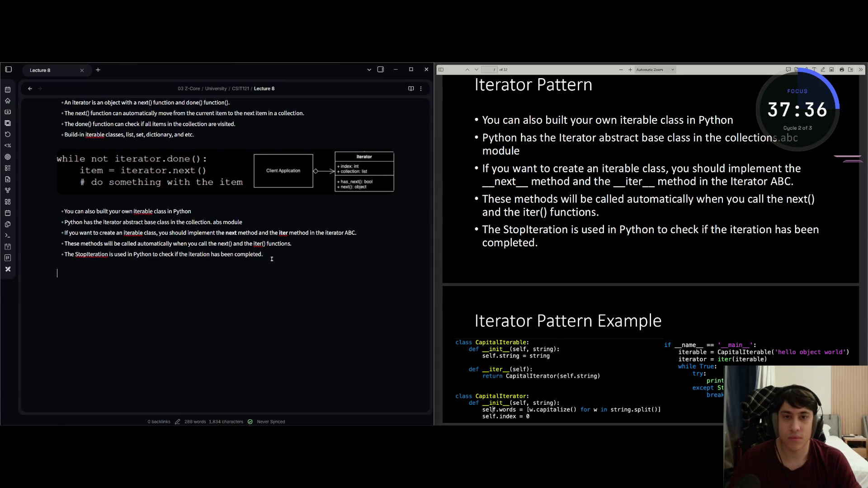
pyautogui.hotkey('alt', 'Tab')
pyautogui.hotkey('alt', 'Tab')
pyautogui.click(272, 261)
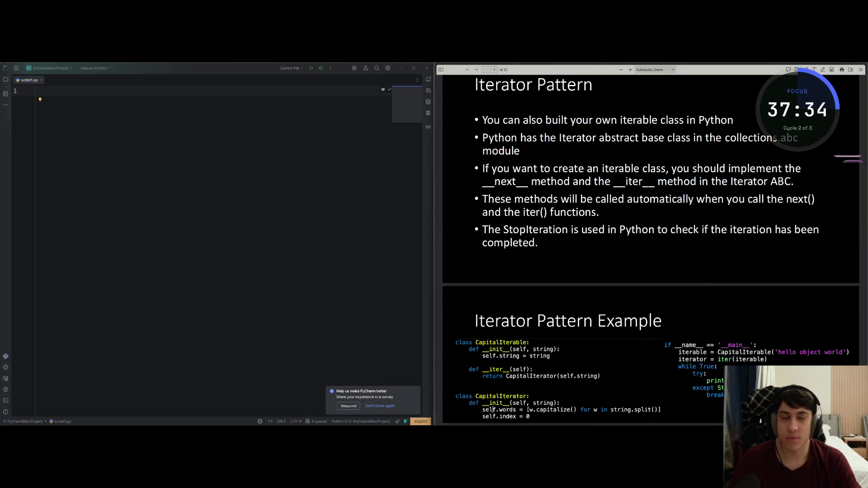
pyautogui.scroll(5, 651, 253)
pyautogui.scroll(-10, 651, 253)
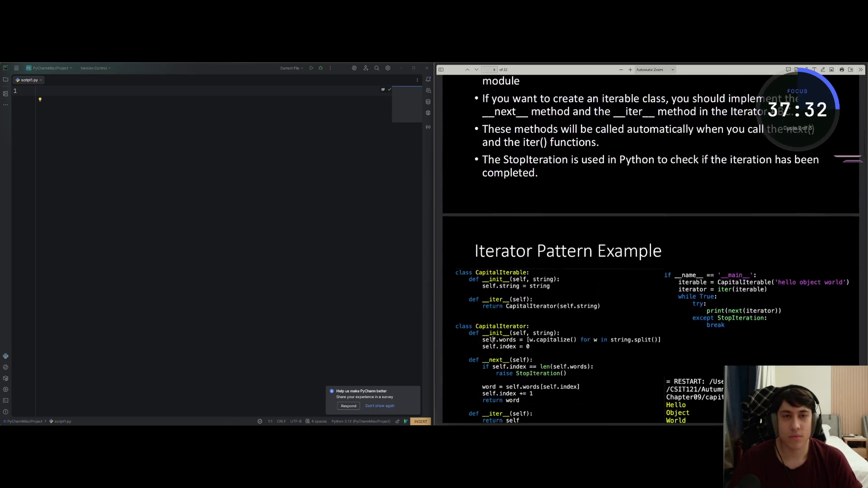
pyautogui.click(38, 91)
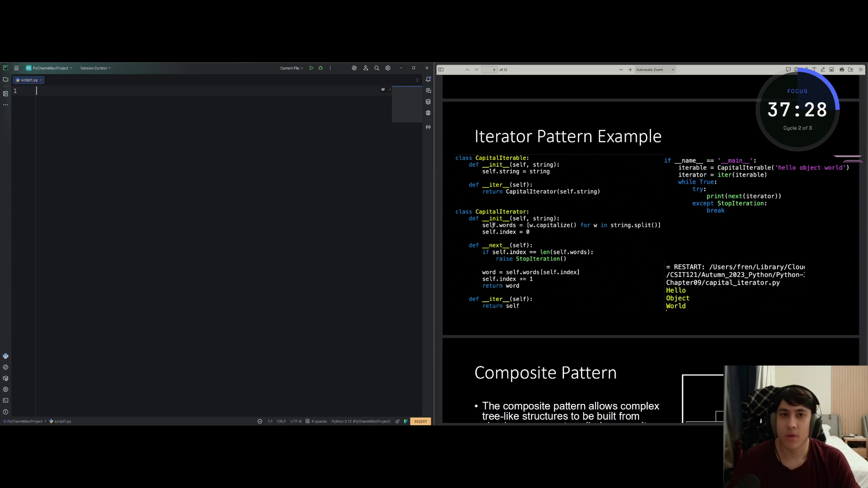
# - Write the class CapitalIterable: header, correcting the misspelled CapitalItarable name
pyautogui.write('class Capit')
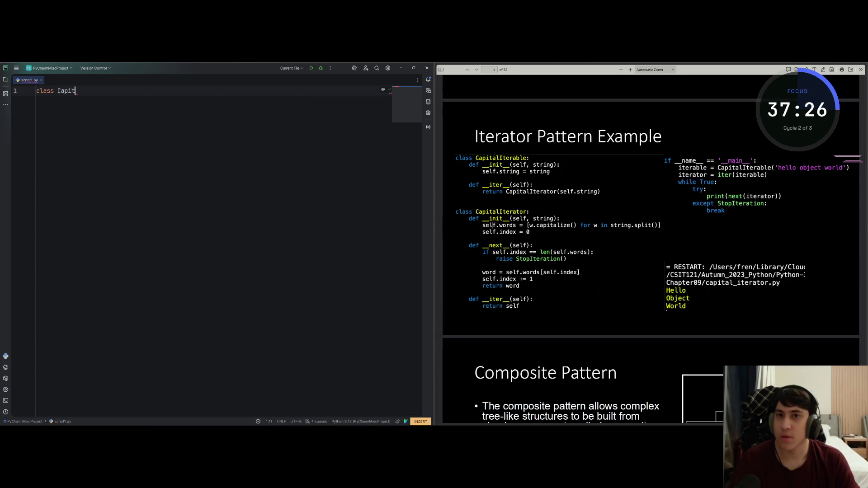
pyautogui.write('alIter')
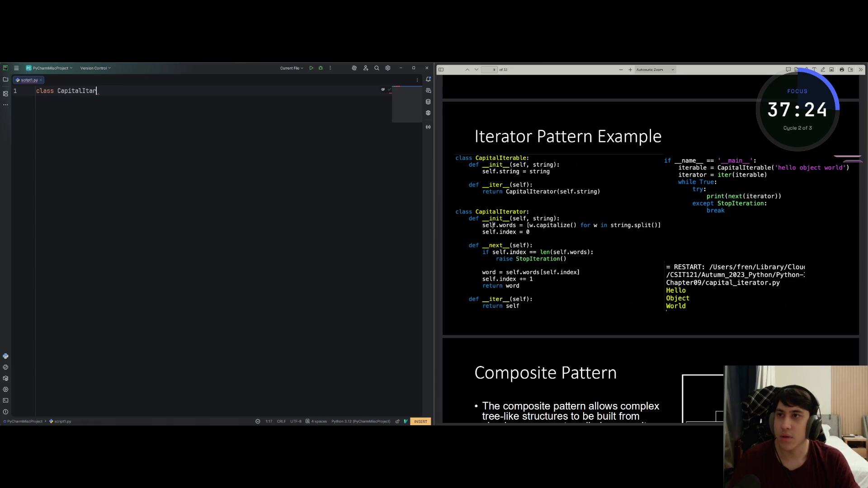
pyautogui.write('able:')
pyautogui.press('Return')
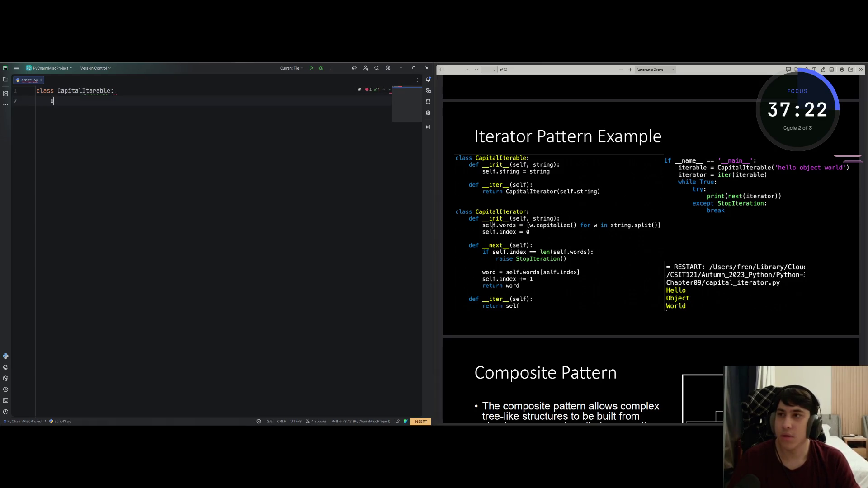
pyautogui.write('def')
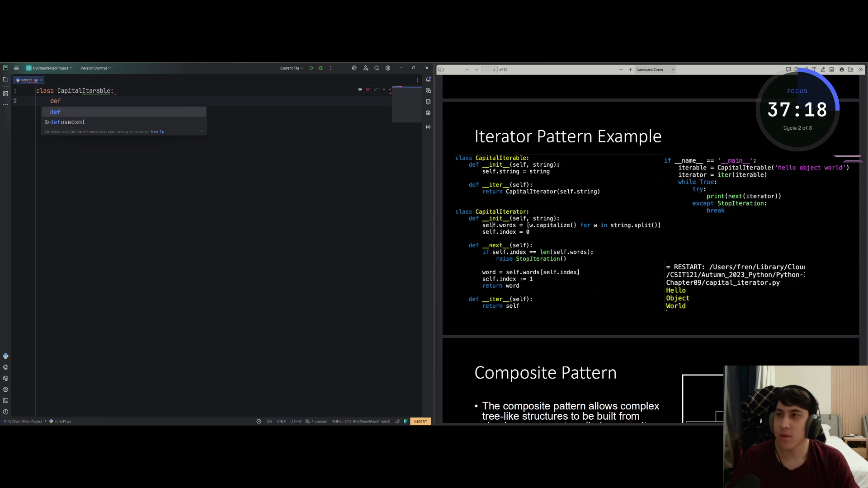
pyautogui.press('Escape')
pyautogui.press('u')
pyautogui.hotkey('alt', 'Return')
pyautogui.press('Return')
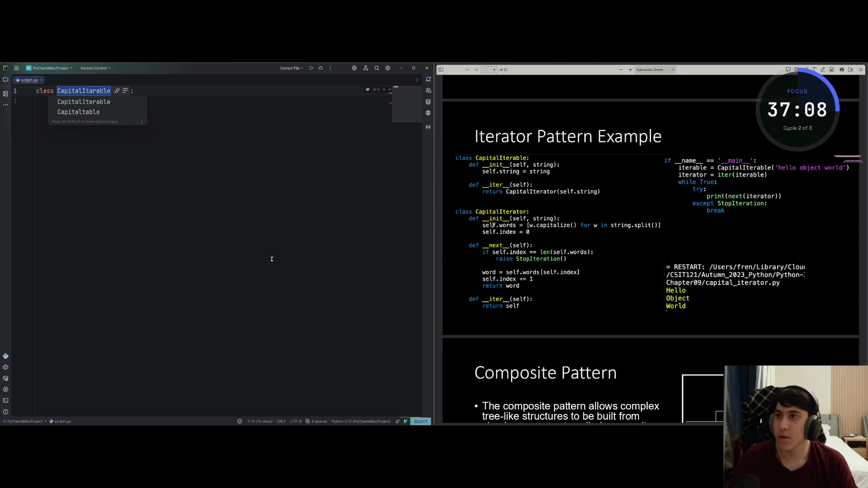
pyautogui.press('Down')
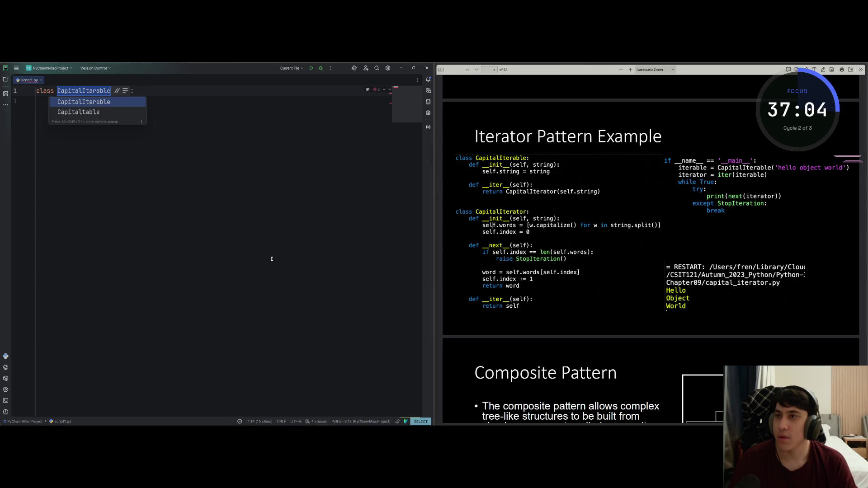
pyautogui.press('Return')
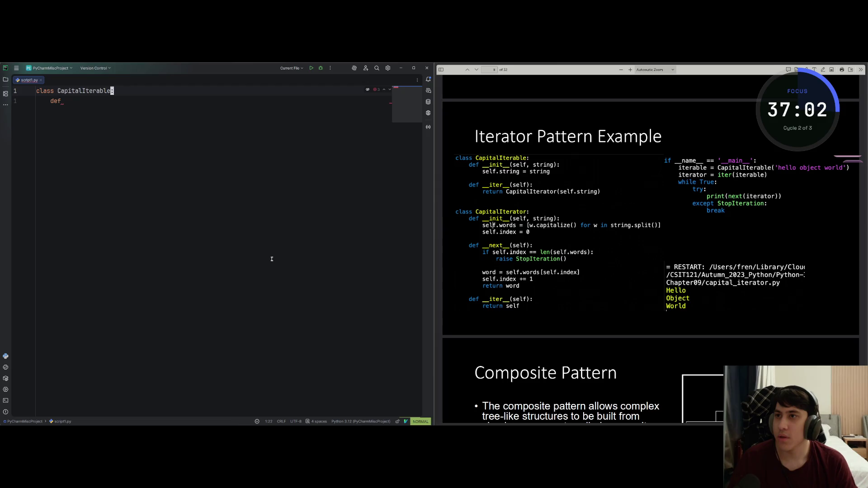
# - Add an __init__(self, string) method to the class
pyautogui.press('j')
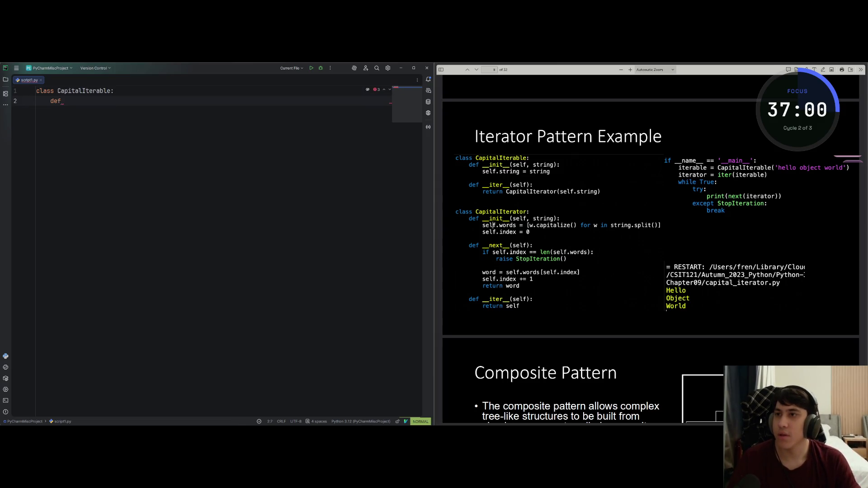
pyautogui.write('a')
pyautogui.write(' __ini')
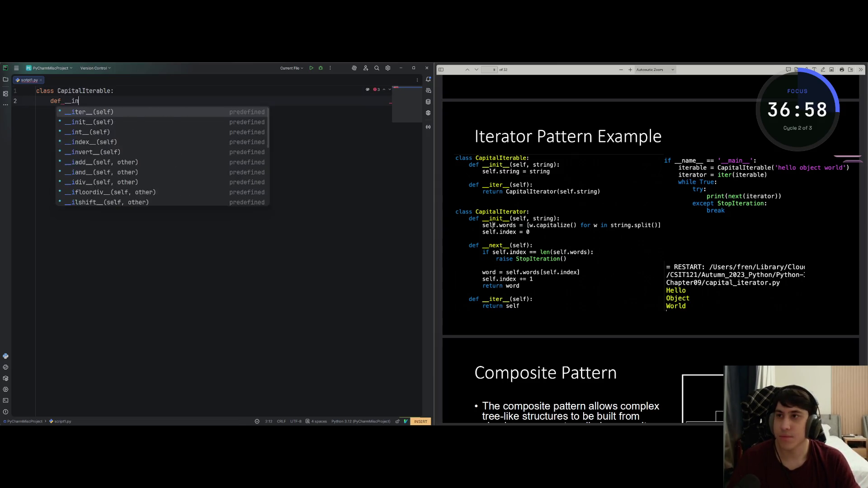
pyautogui.press('Return')
pyautogui.press('Escape')
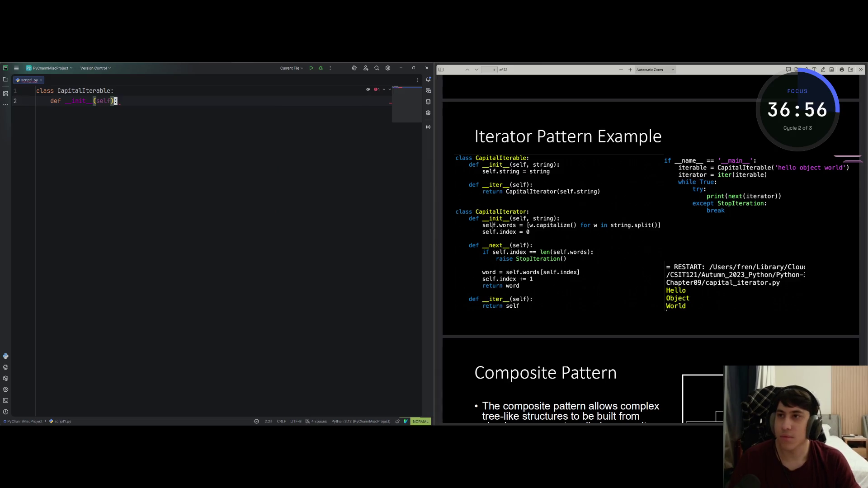
pyautogui.press('i')
pyautogui.press('Left')
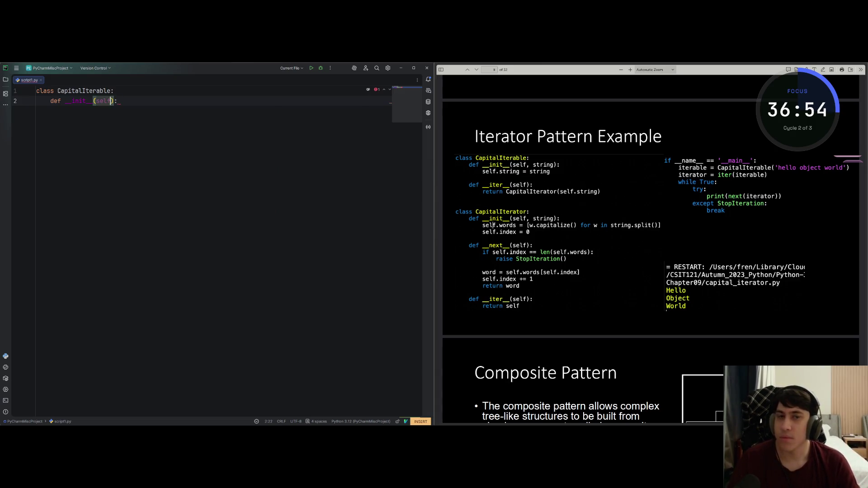
pyautogui.write(', string')
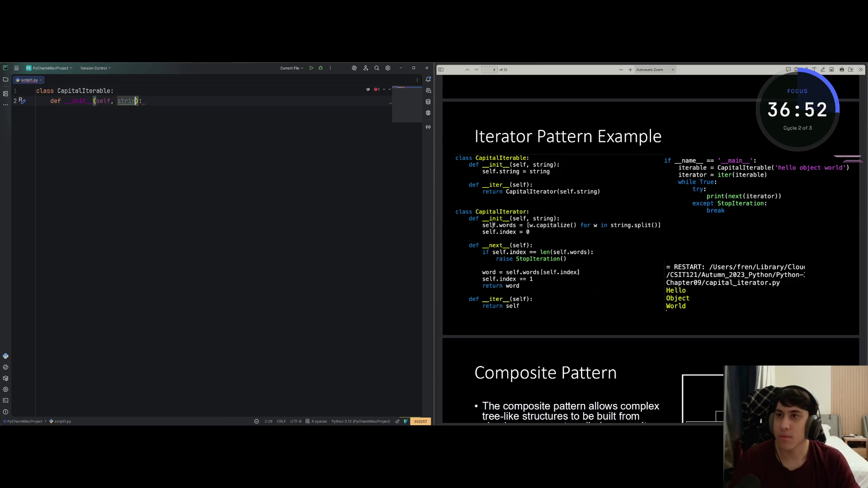
pyautogui.press('Escape')
# - Store the string parameter as self.string = string, with a blank line after the constructor
pyautogui.hotkey('alt', 'Return')
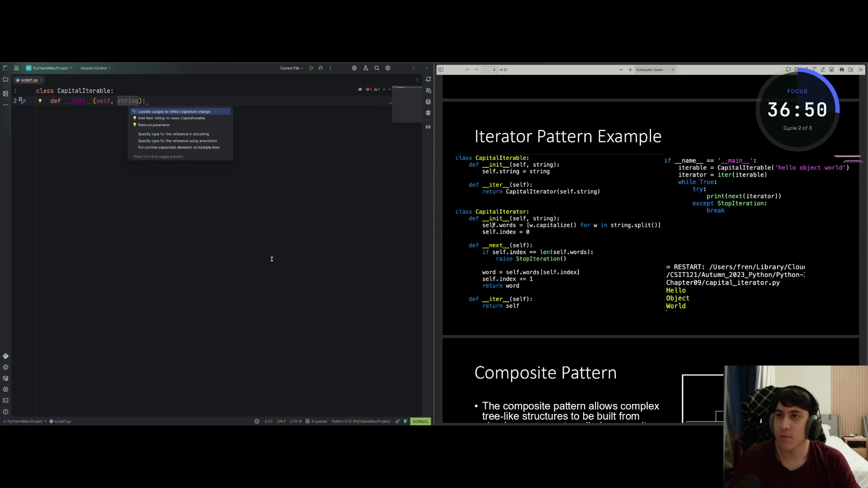
pyautogui.press('Down')
pyautogui.press('Return')
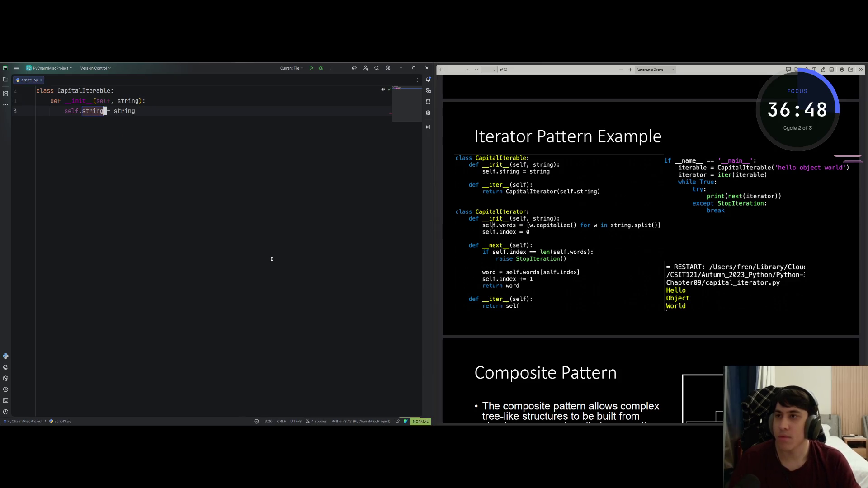
pyautogui.press('o')
pyautogui.press('Return')
pyautogui.press('BackSpace')
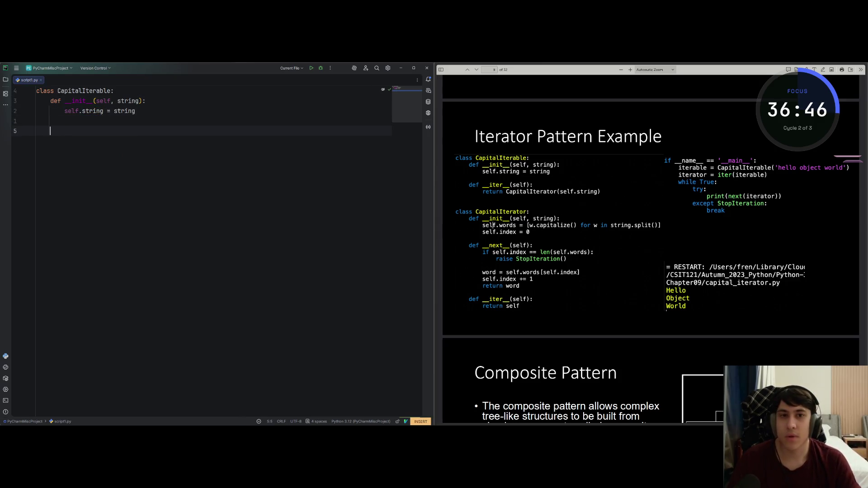
# - Add an __iter__(self) method that returns CapitalIterable(self.string)
pyautogui.write('ded')
pyautogui.press('BackSpace')
pyautogui.press('BackSpace')
pyautogui.write('f __')
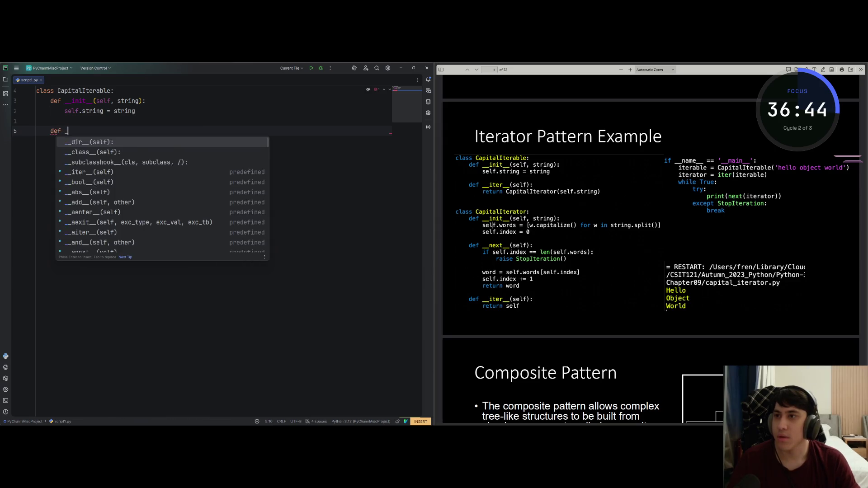
pyautogui.write('iter')
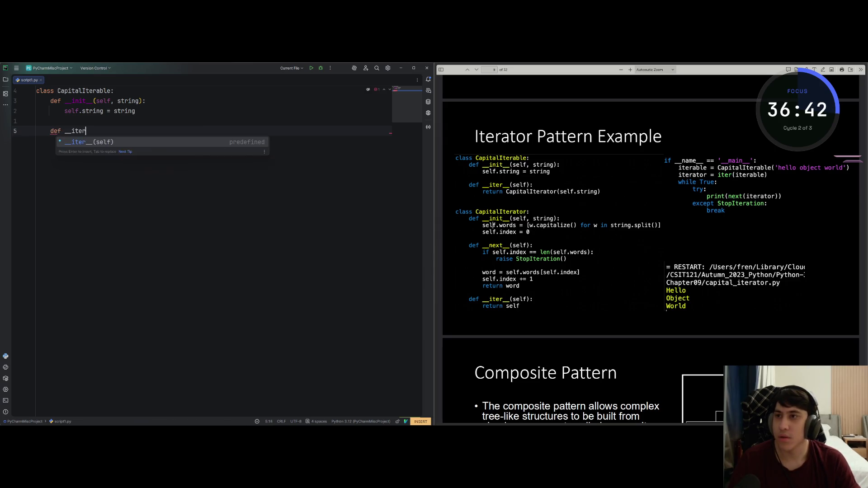
pyautogui.press('Return')
pyautogui.press('Return')
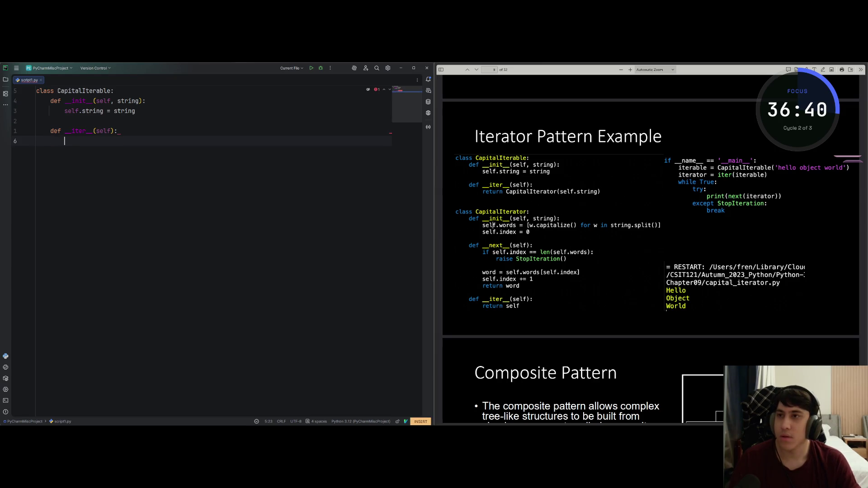
pyautogui.write('return Cap')
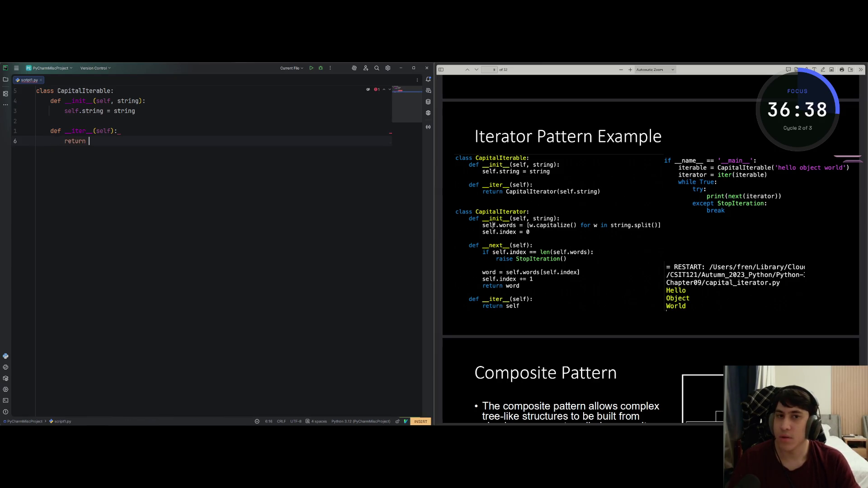
pyautogui.press('Return')
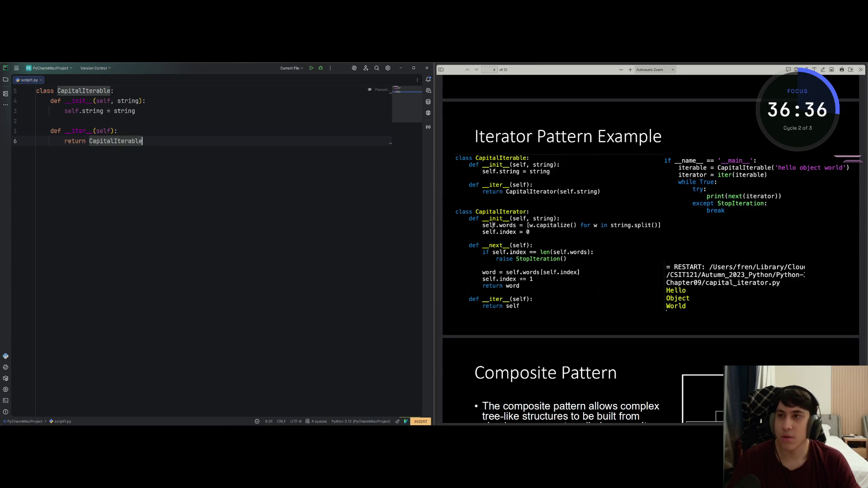
pyautogui.write('(self.')
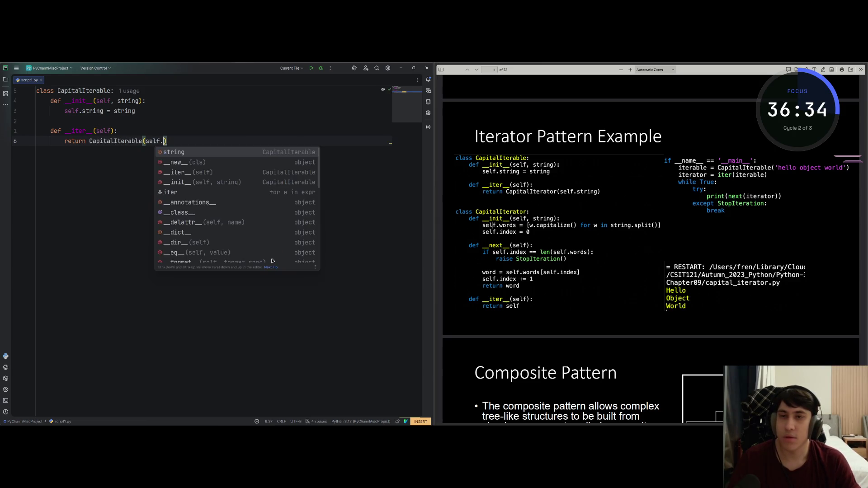
pyautogui.write('st')
pyautogui.press('Return')
pyautogui.press('Escape')
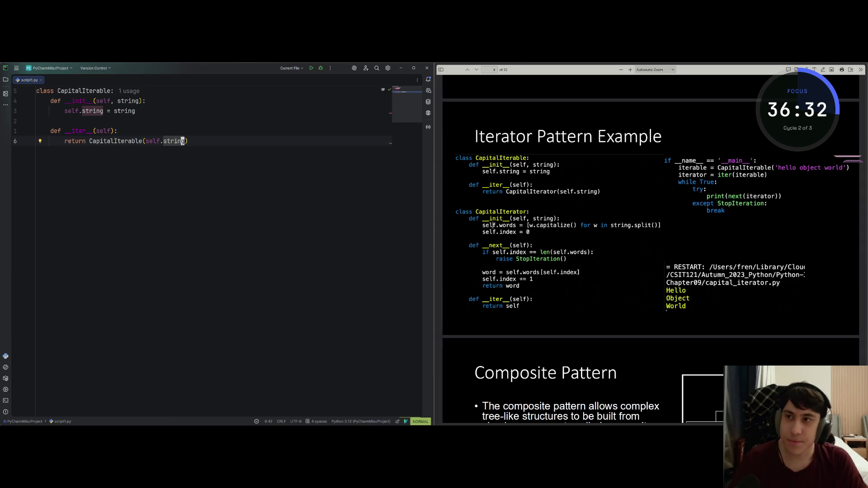
# - Start a new class definition below the __iter__ method
pyautogui.press('o')
pyautogui.press('Return')
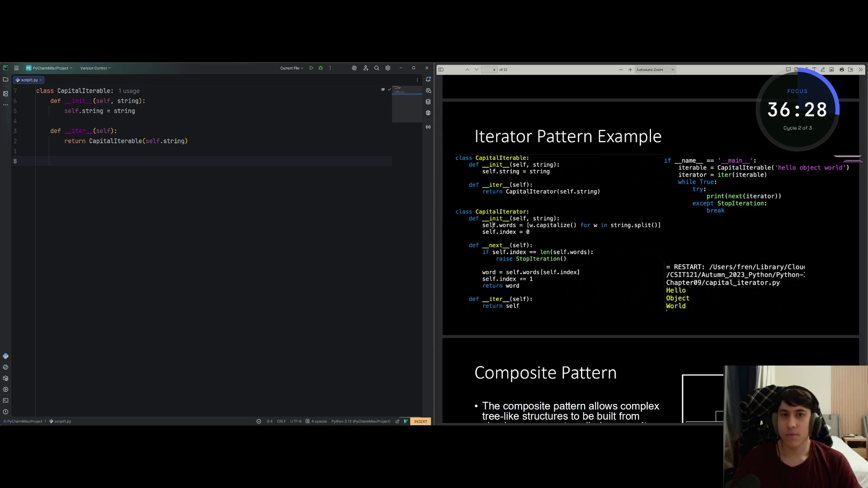
pyautogui.write('class')
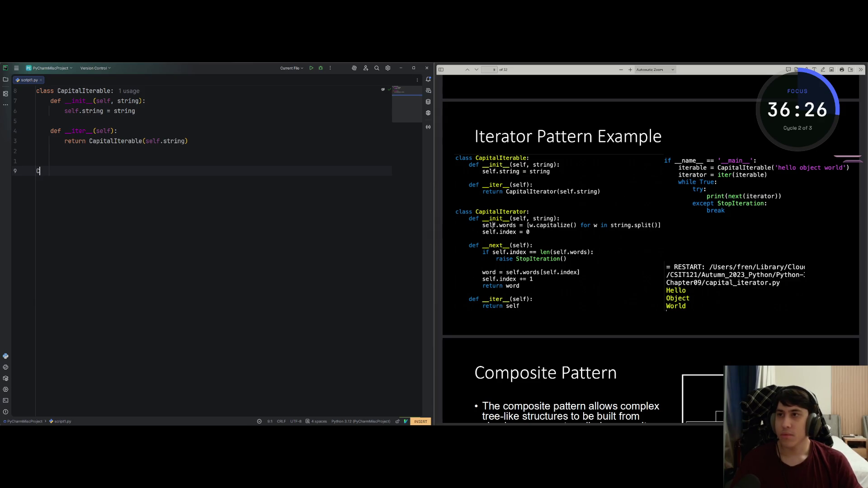
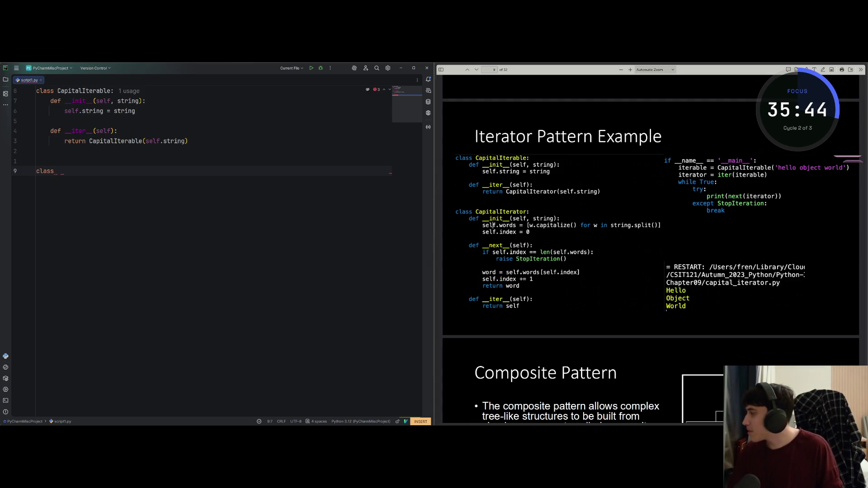
# - Name the second class CapitalIterator on line 9, removing the stray space before the name
pyautogui.hotkey('alt', 'Tab')
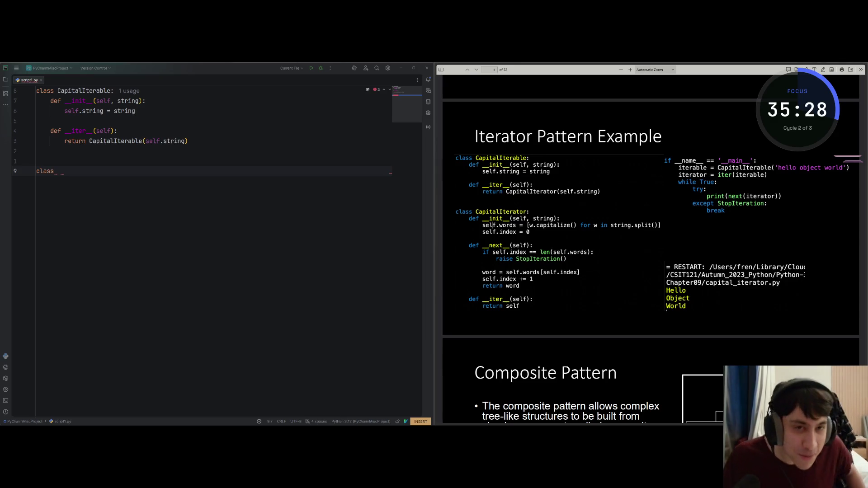
pyautogui.hotkey('alt', 'Tab')
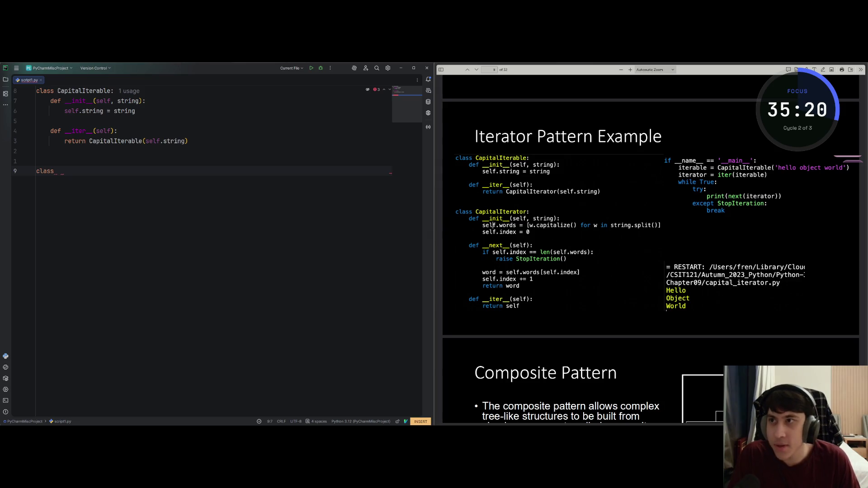
pyautogui.hotkey('alt', 'Tab')
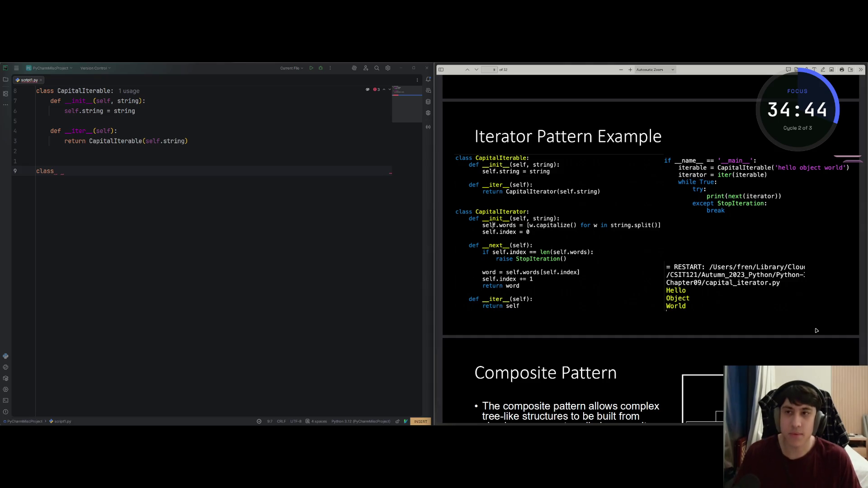
pyautogui.click(114, 173)
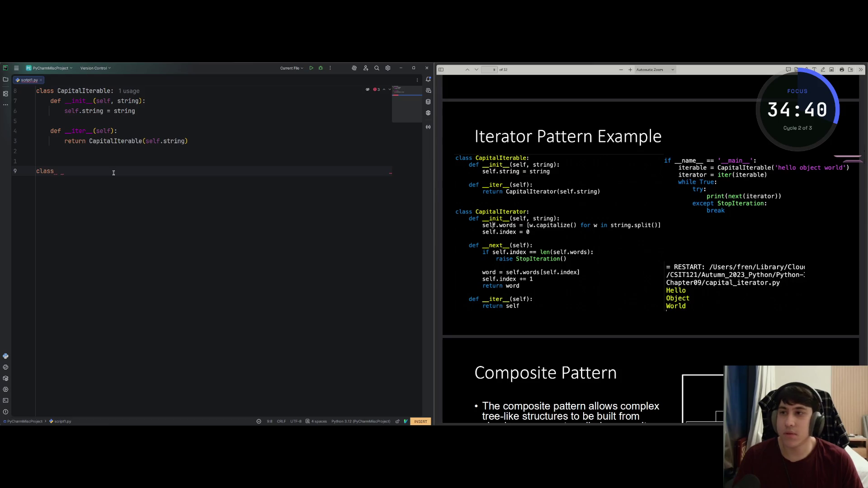
pyautogui.write('Capit')
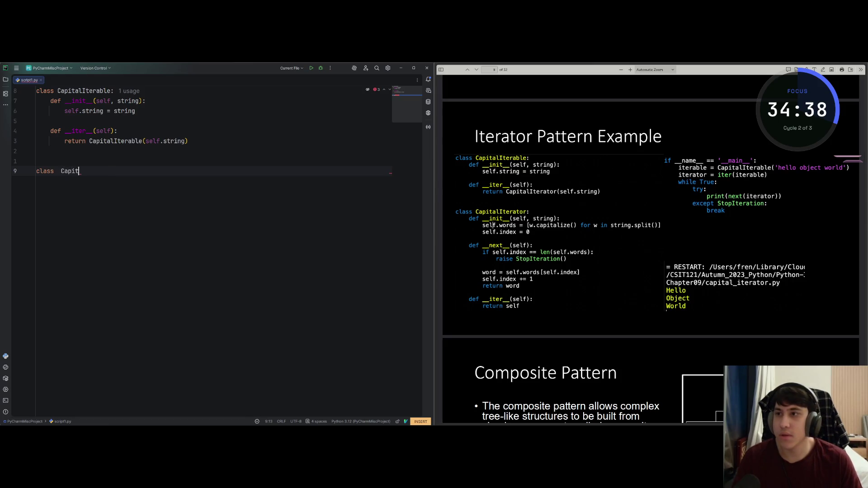
pyautogui.write('al')
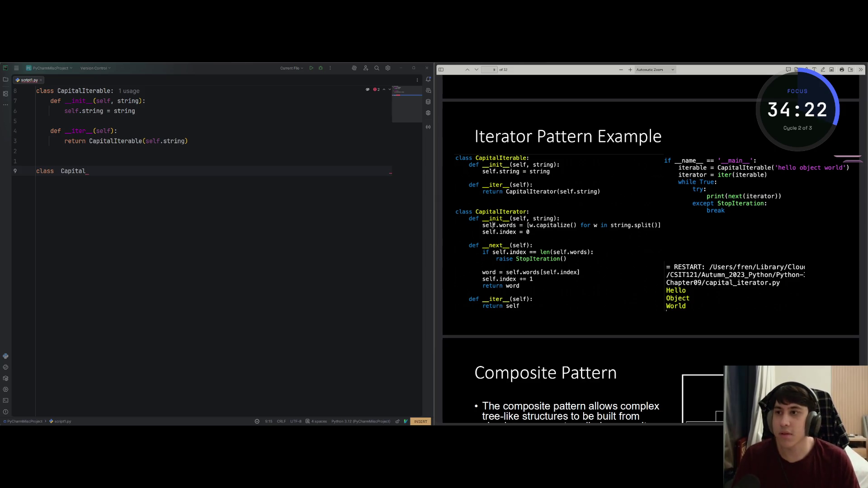
pyautogui.click(60, 171)
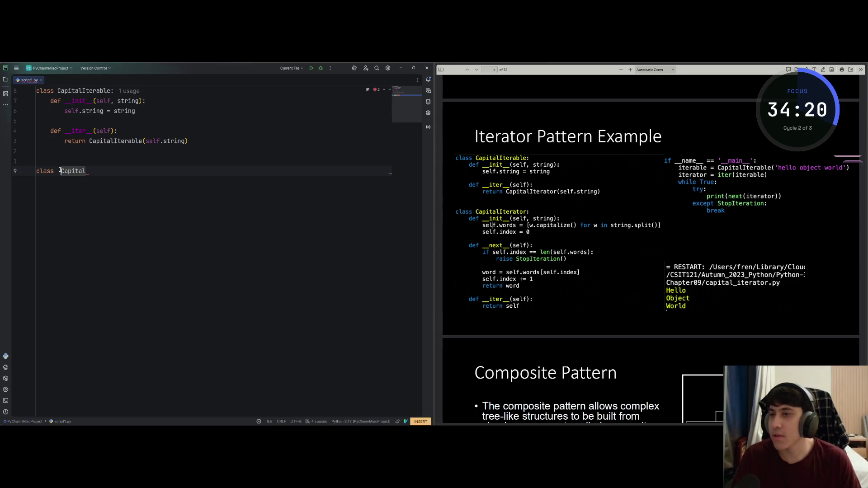
pyautogui.press('BackSpace')
pyautogui.click(82, 171)
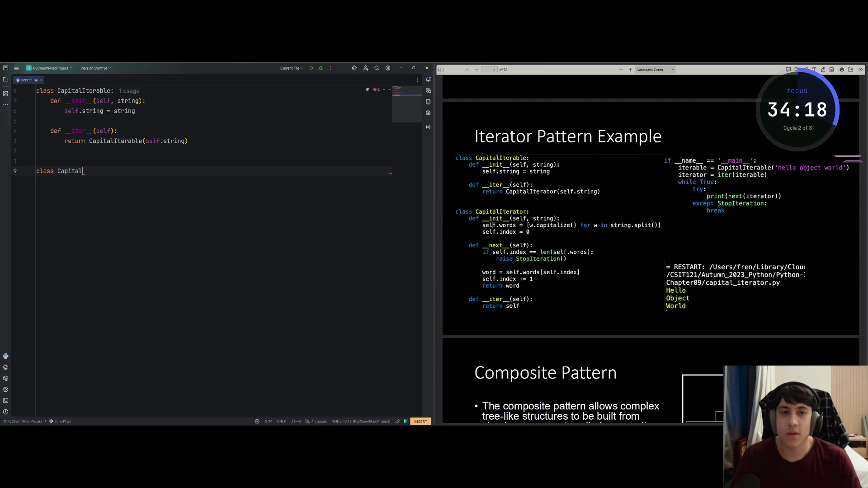
pyautogui.write('Iterator')
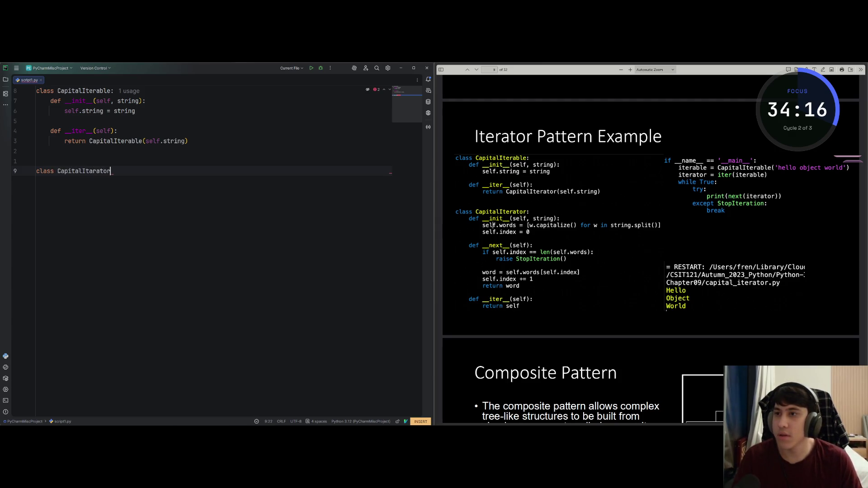
pyautogui.write(':')
# - Add an __init__(self, string) method and begin the line self.words = [w.capitalize()
pyautogui.press('Return')
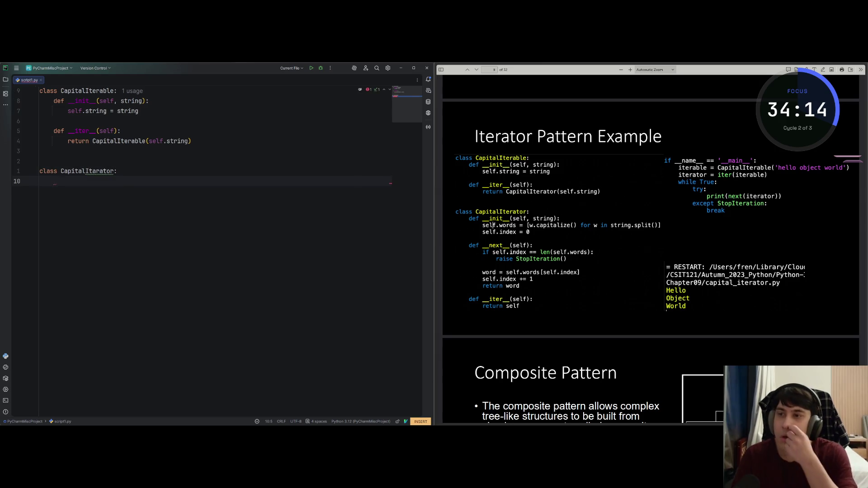
pyautogui.write('def __i')
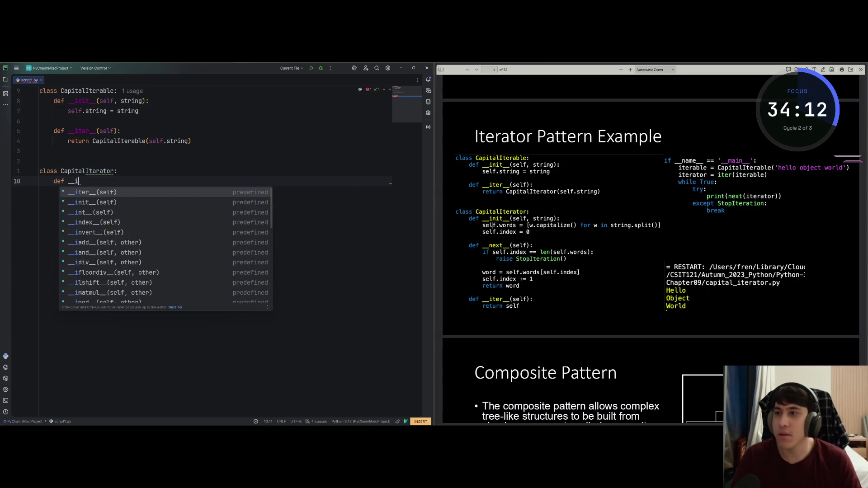
pyautogui.write('n')
pyautogui.press('Return')
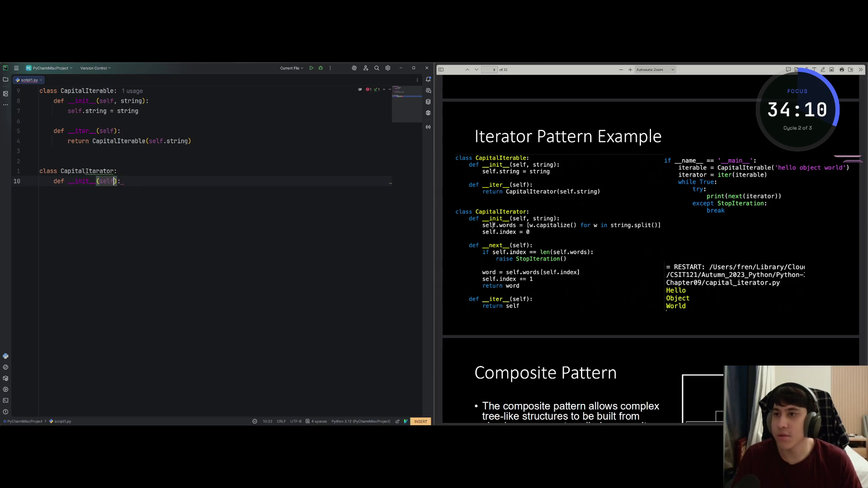
pyautogui.write(', string')
pyautogui.press('Escape')
pyautogui.press('h')
pyautogui.press('h')
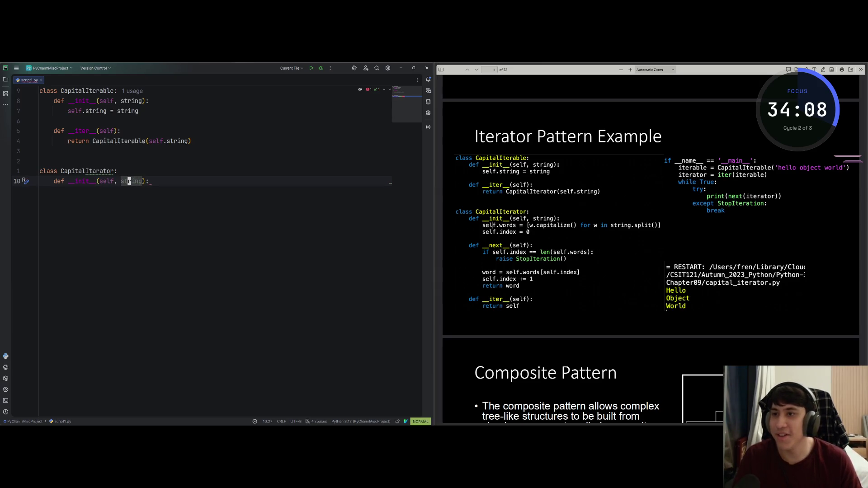
pyautogui.press('h')
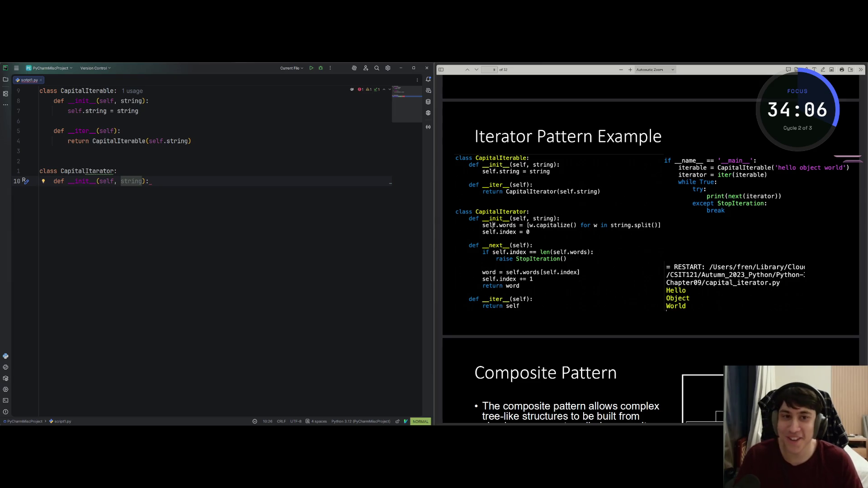
pyautogui.write('o')
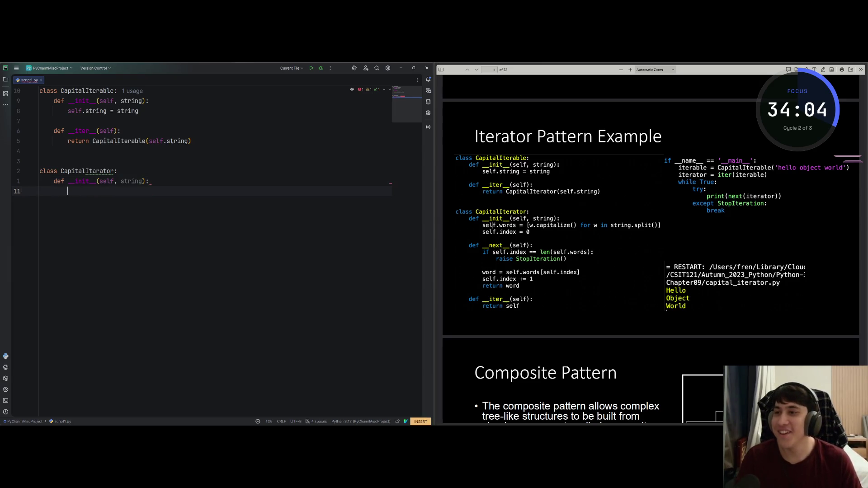
pyautogui.write('self.')
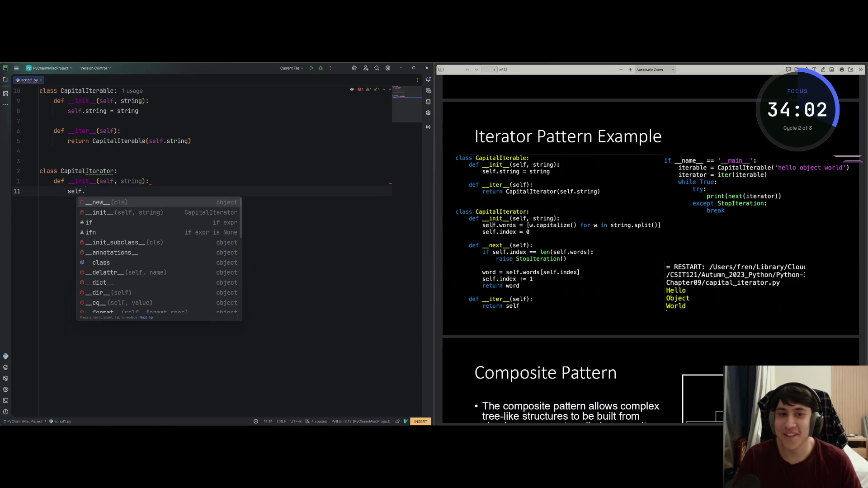
pyautogui.write('words = ')
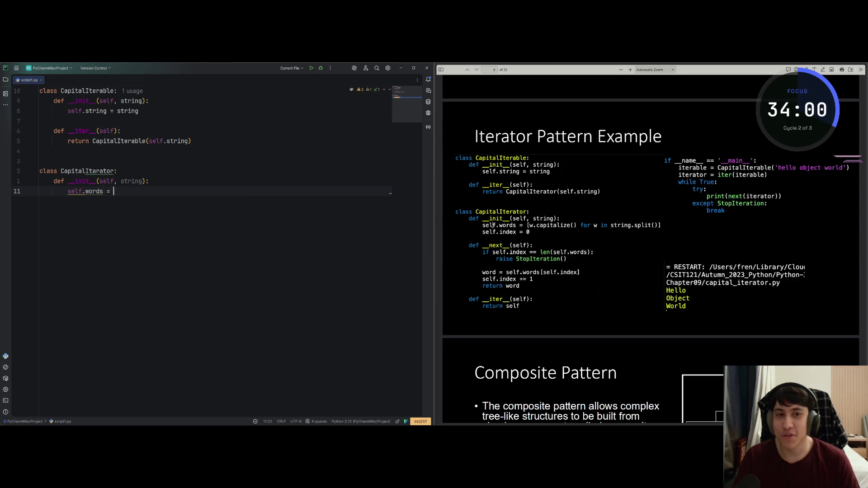
pyautogui.write('[w.cap')
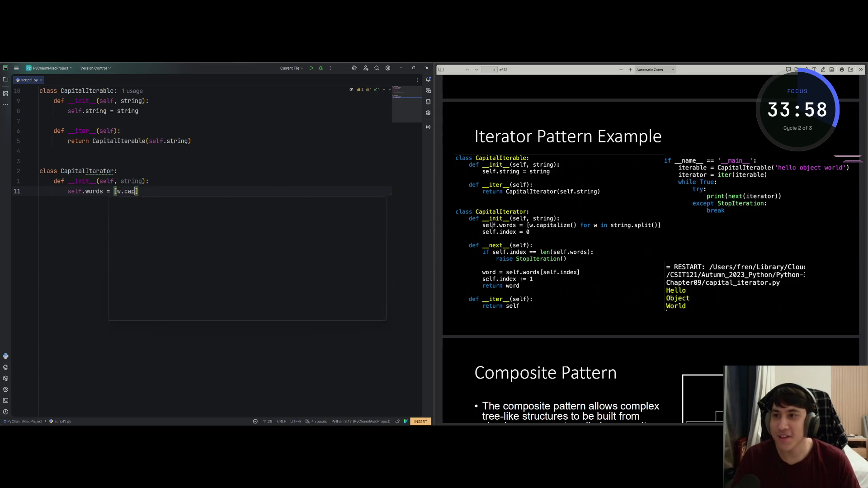
pyautogui.write('italize(')
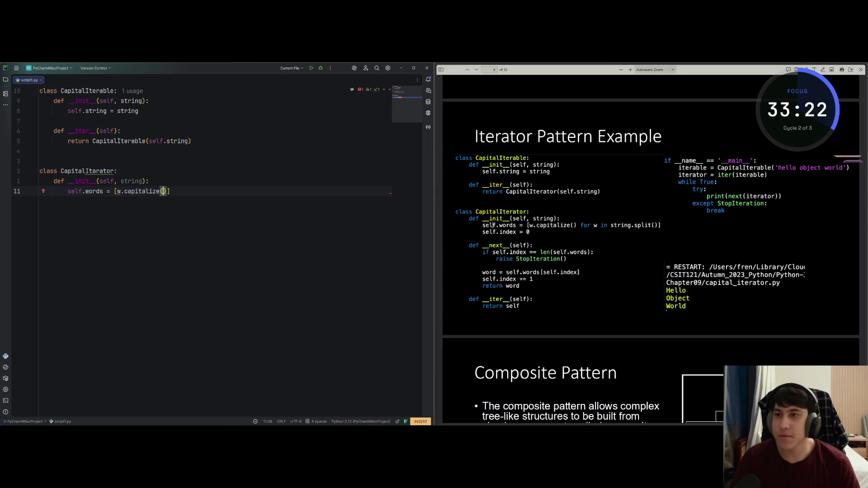
# - Complete self.words = [w.capitalize() for w in string.split()] and add self.index = 0
pyautogui.write('for w i')
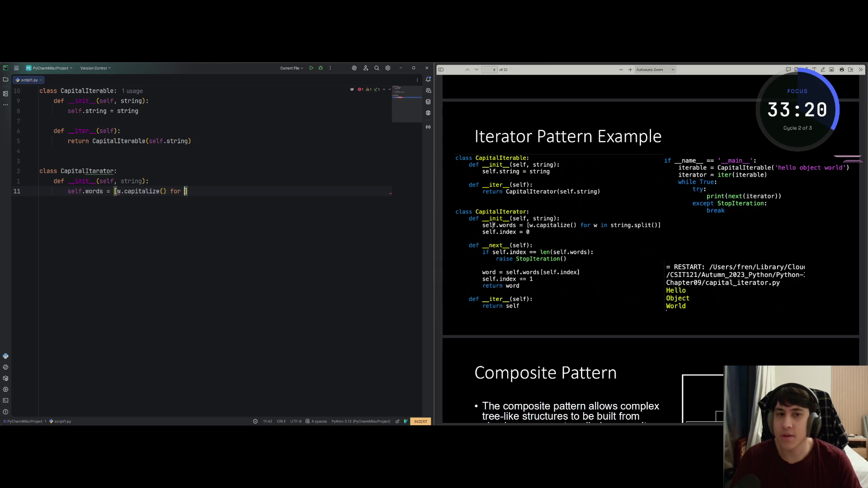
pyautogui.write('n string')
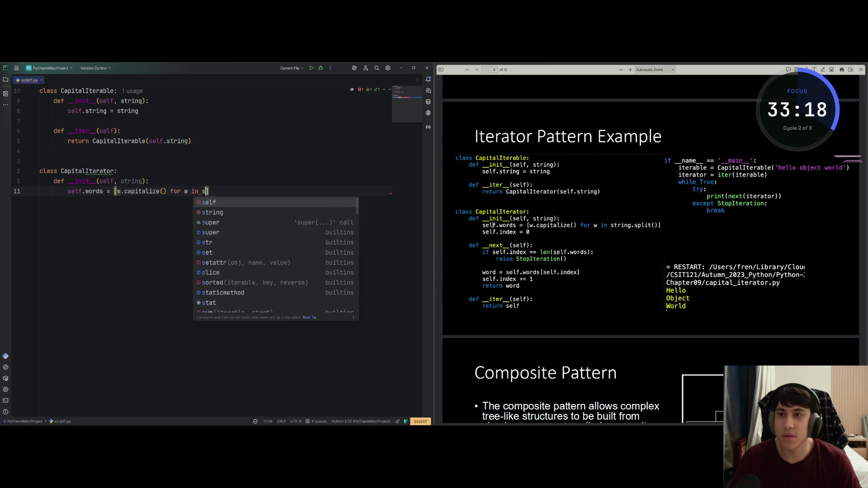
pyautogui.write('.split(')
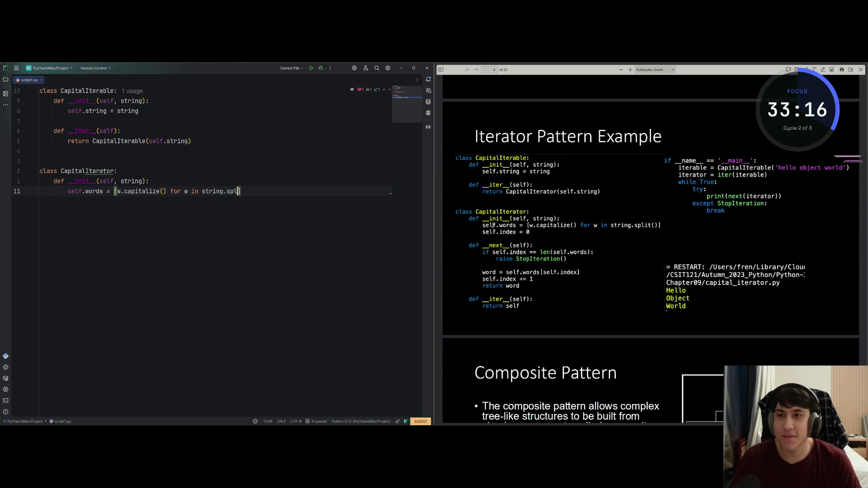
pyautogui.write(')')
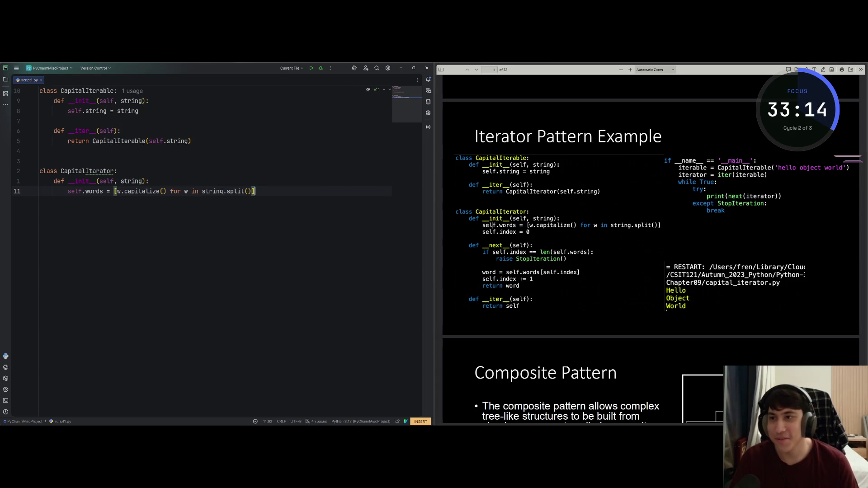
pyautogui.press('Return')
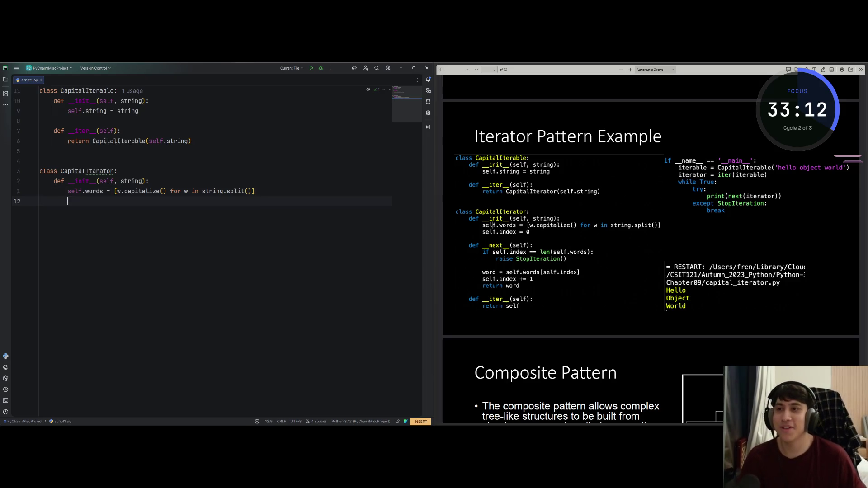
pyautogui.write('self.in')
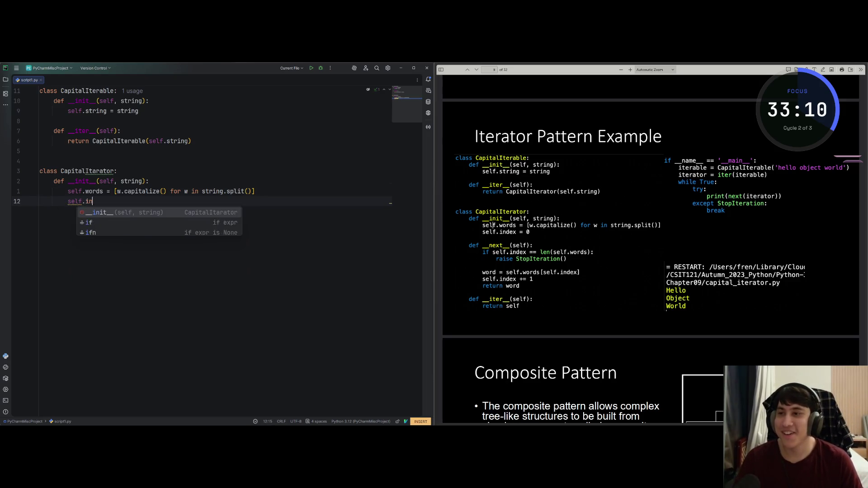
pyautogui.write('dex = 0')
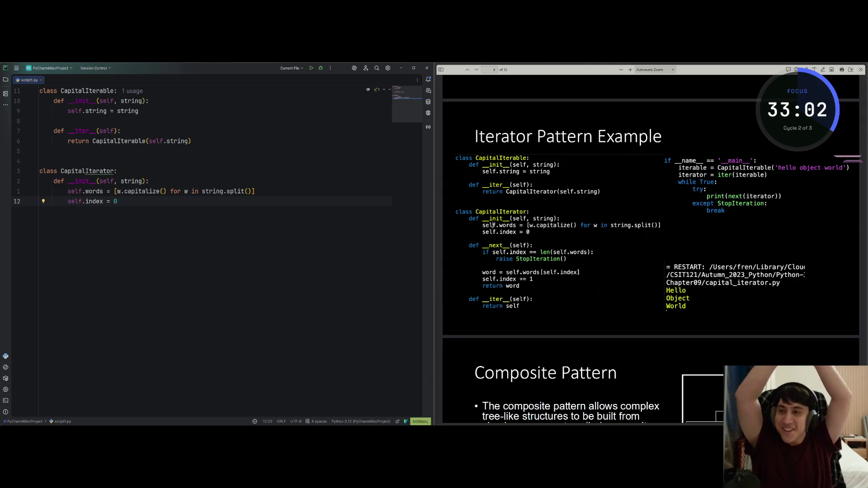
pyautogui.click(111, 171)
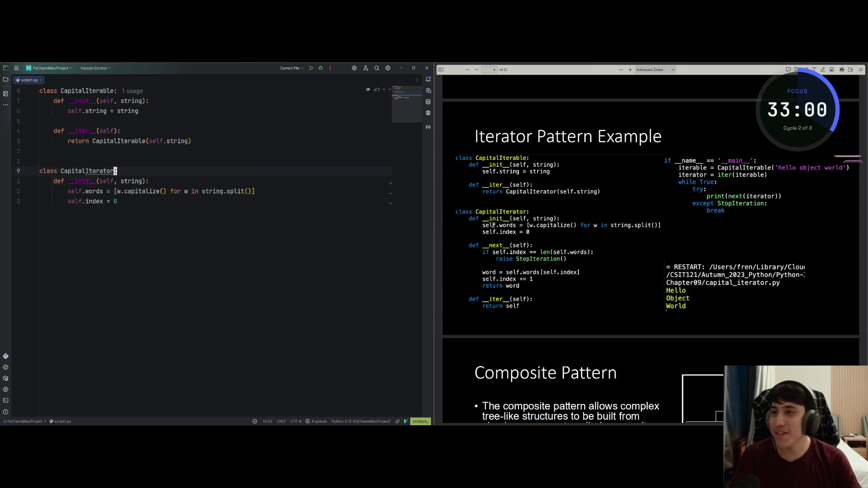
# - Fix the Itarator typo by renaming the class to CapitalIterator with a quick-fix
pyautogui.hotkey('alt', 'Return')
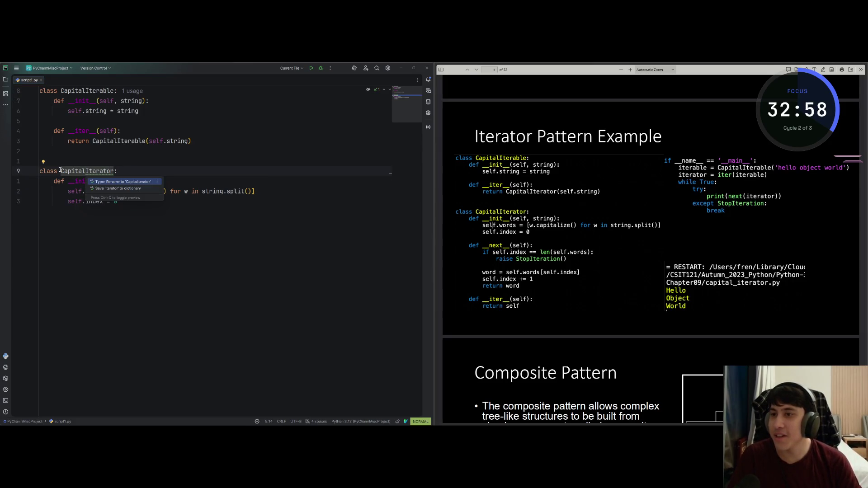
pyautogui.press('Return')
pyautogui.press('j')
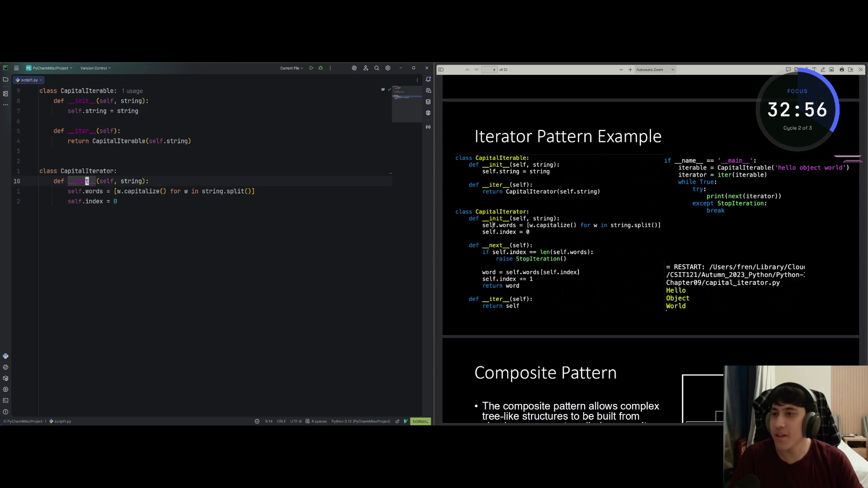
pyautogui.press('j')
pyautogui.press('j')
pyautogui.press('k')
pyautogui.press('j')
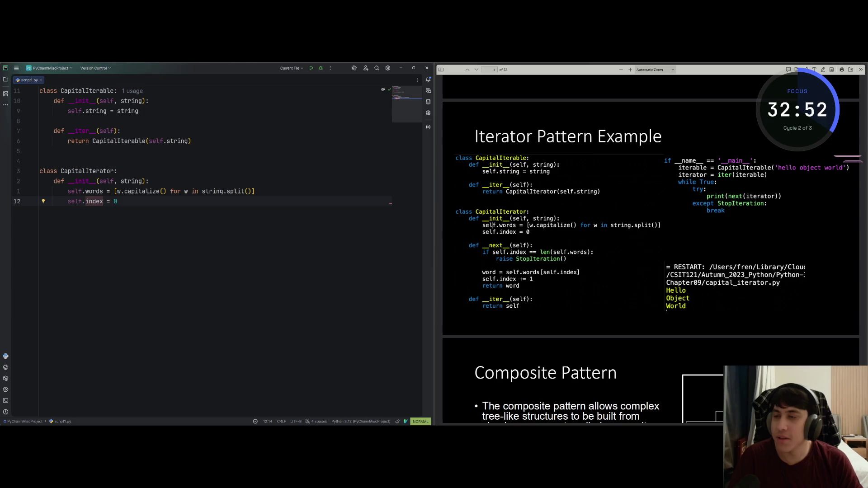
# - Add __next__(self) with 'if self.index == len(self.words):' and a started raise, then open Discord's Streamer Mode settings
pyautogui.press('o')
pyautogui.press('Return')
pyautogui.press('BackSpace')
pyautogui.write('def')
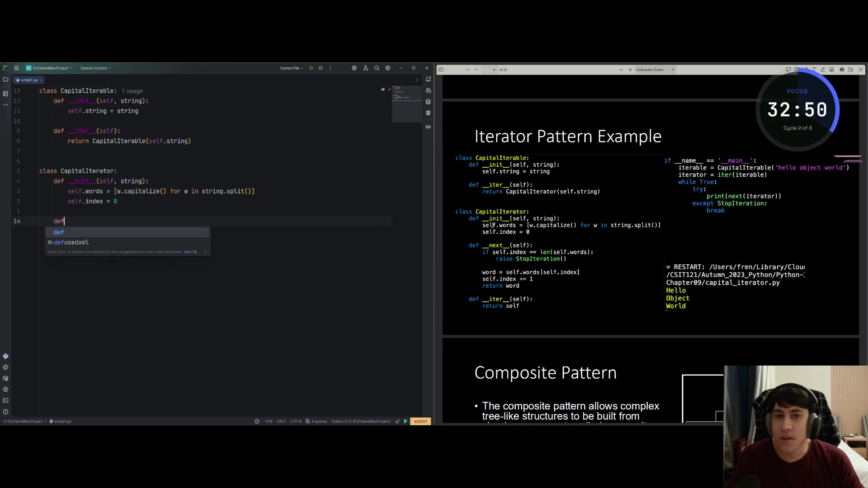
pyautogui.write(' __next9')
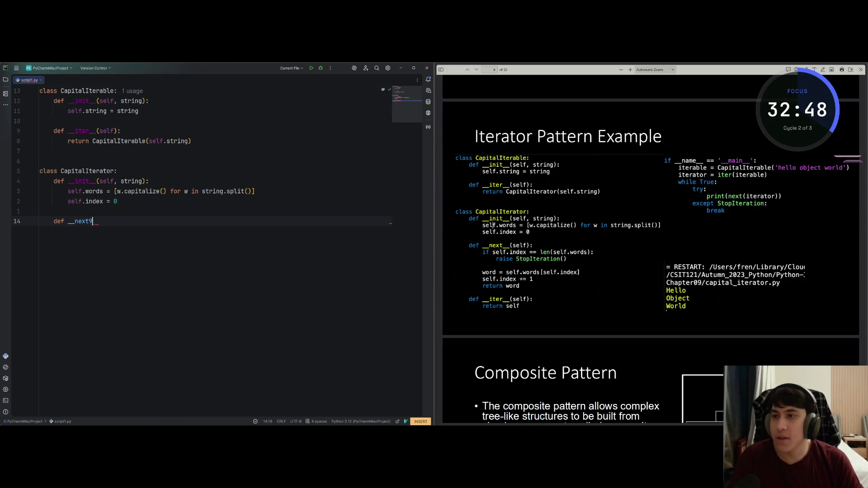
pyautogui.write('__')
pyautogui.press('Return')
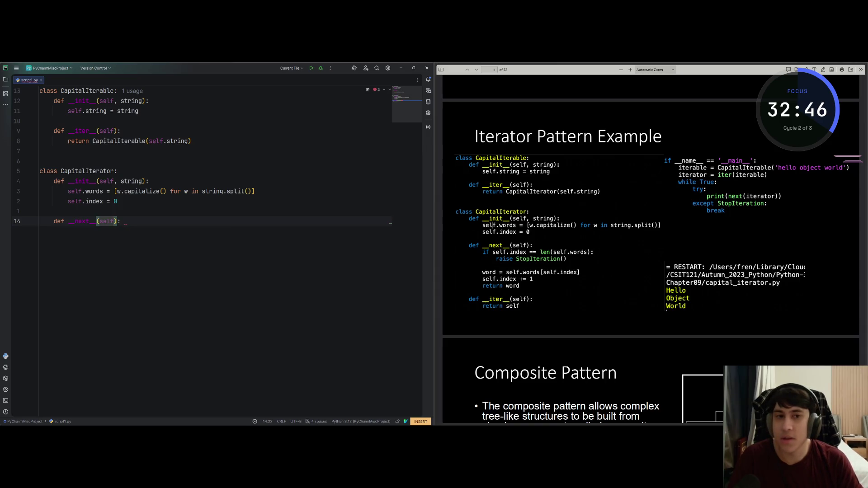
pyautogui.press('Escape')
pyautogui.write('oif')
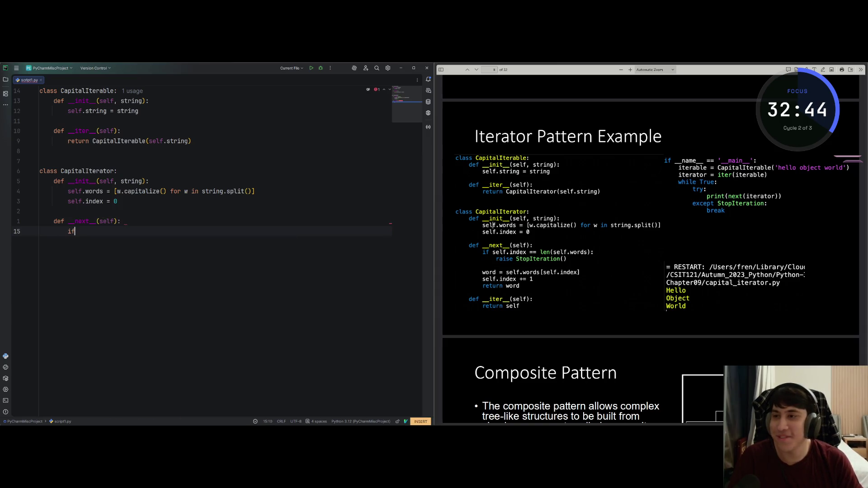
pyautogui.write(' self.')
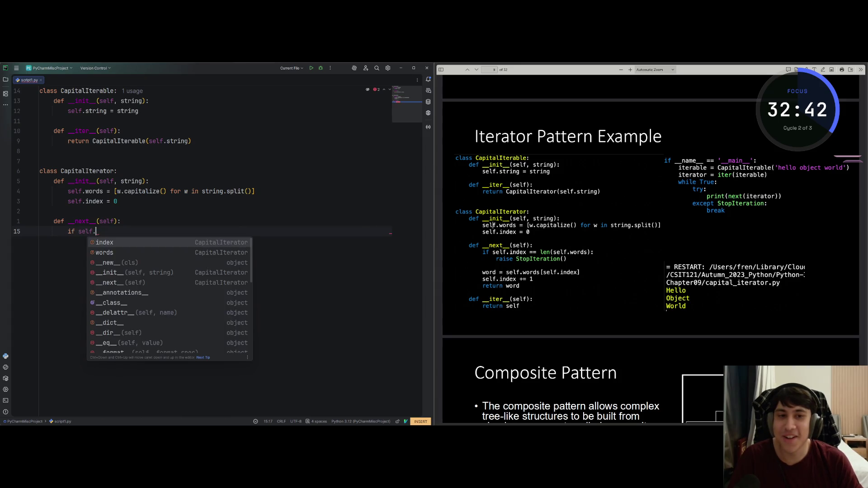
pyautogui.write('index ==')
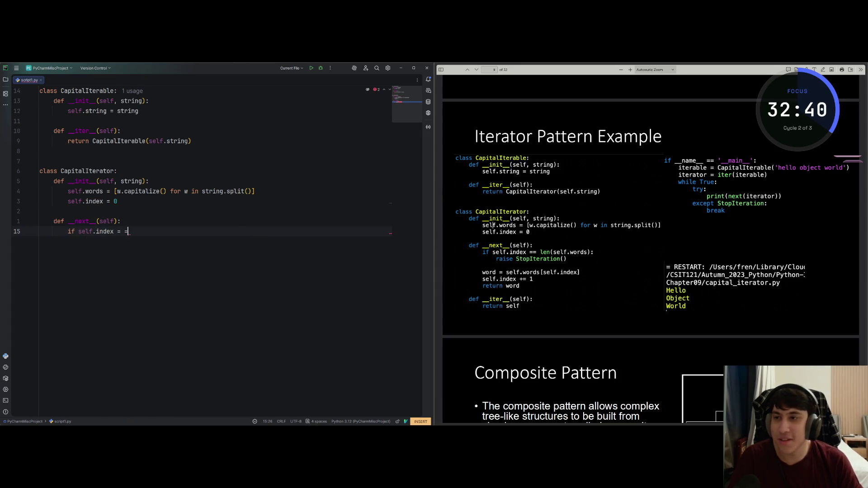
pyautogui.write(' len(s')
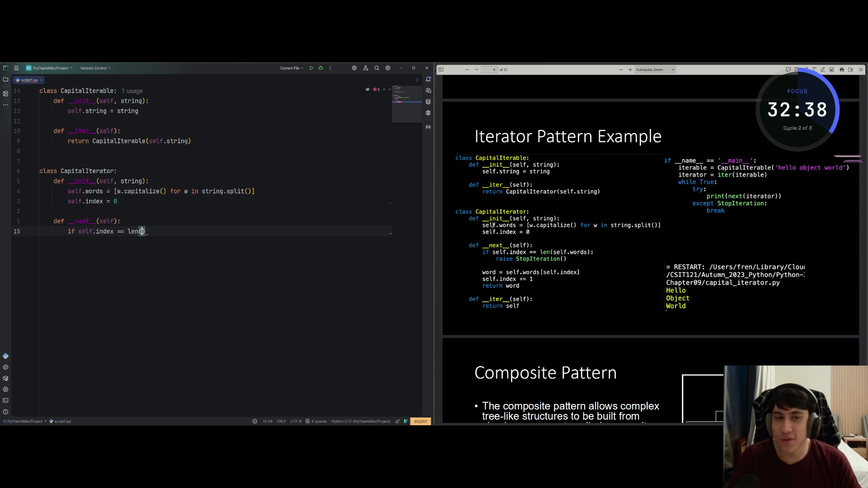
pyautogui.write('elf.w')
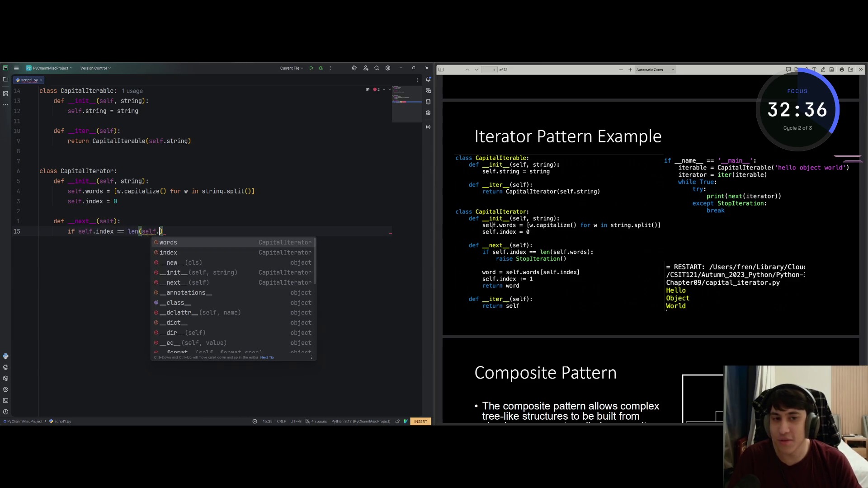
pyautogui.write('ords):')
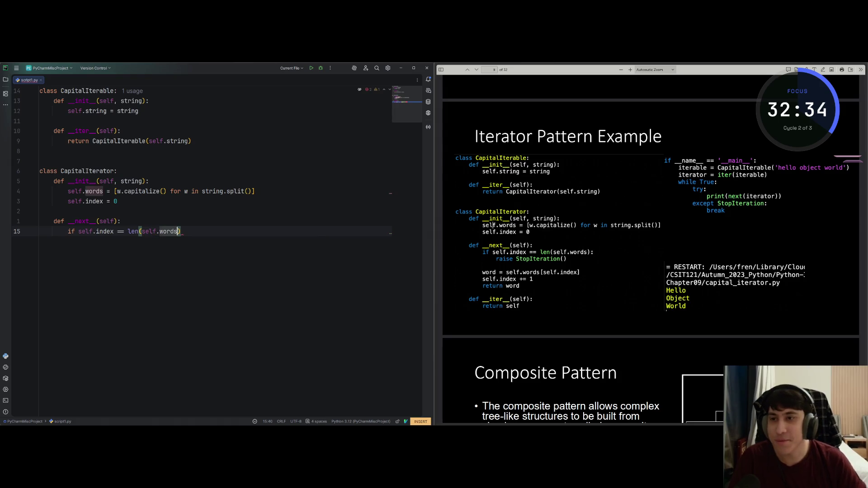
pyautogui.press('Return')
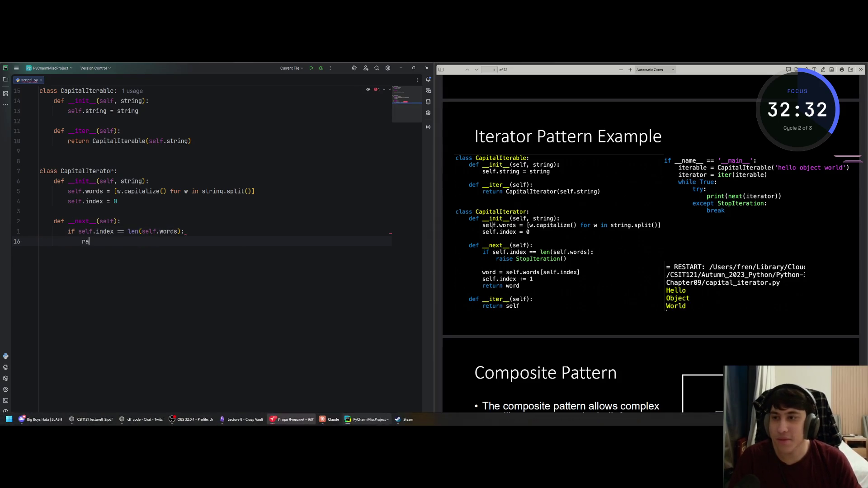
pyautogui.write('raise')
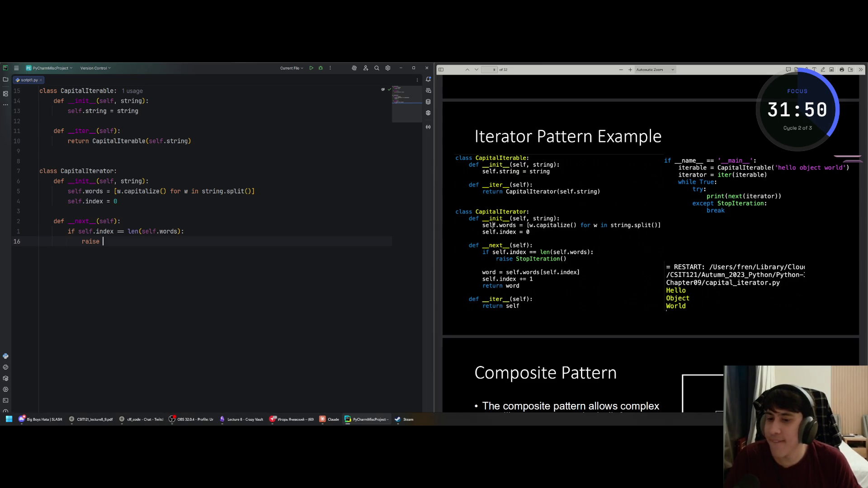
pyautogui.click(41, 420)
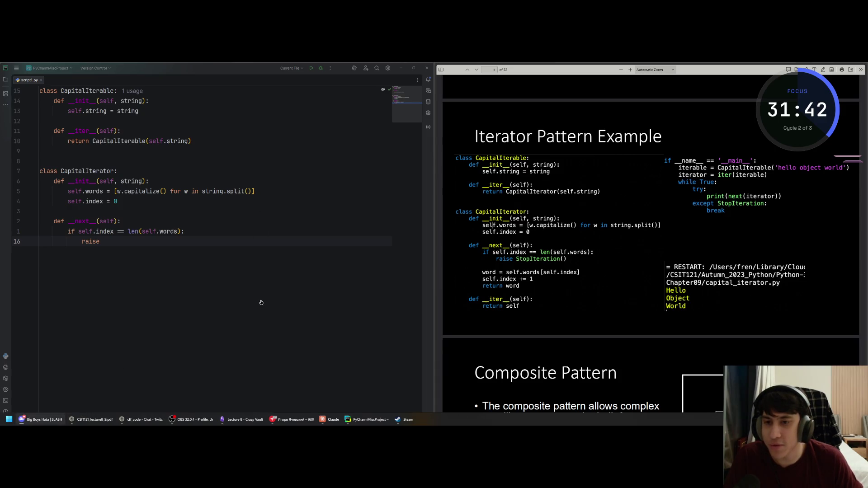
pyautogui.click(560, 236)
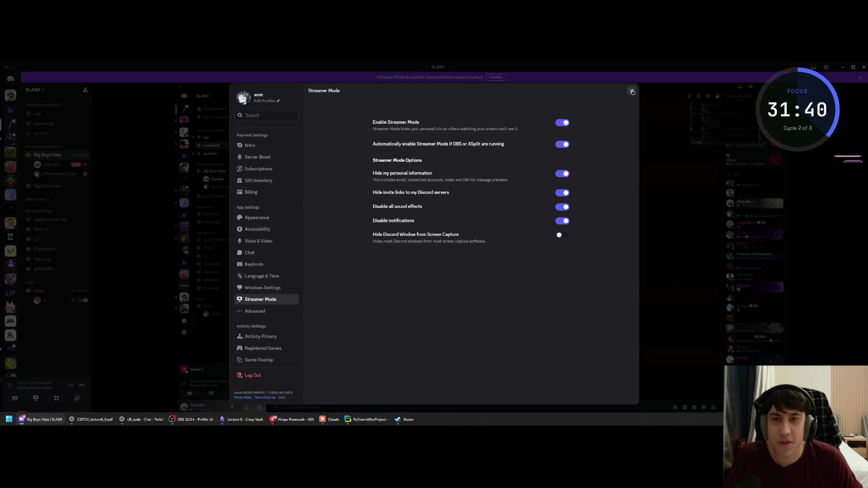
# - Reach Discord's Streamer Mode settings page, toggling hide personal information off and back on
pyautogui.click(632, 92)
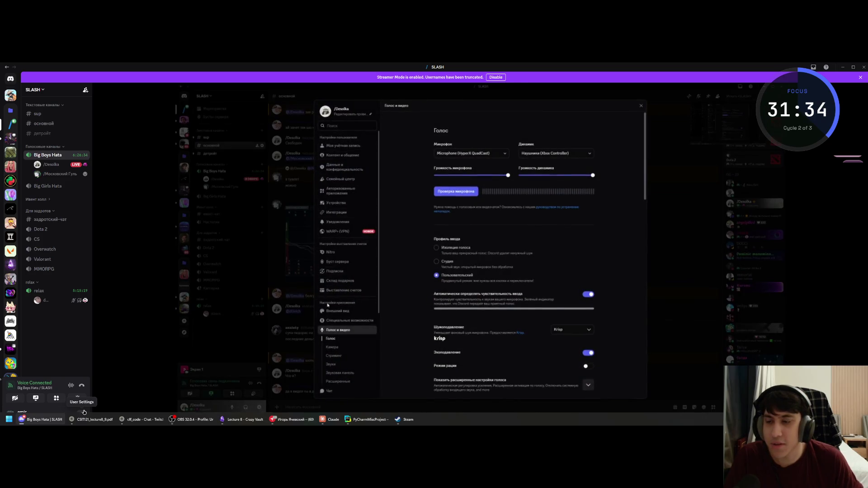
pyautogui.click(84, 412)
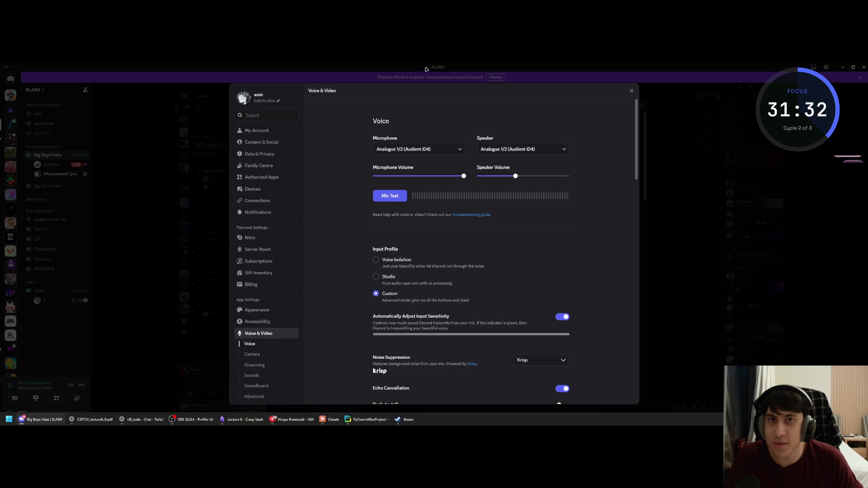
pyautogui.click(631, 93)
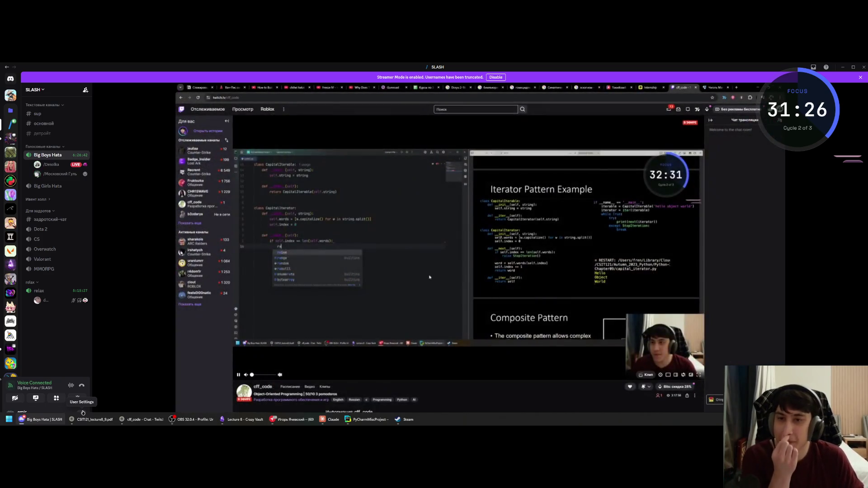
pyautogui.click(83, 412)
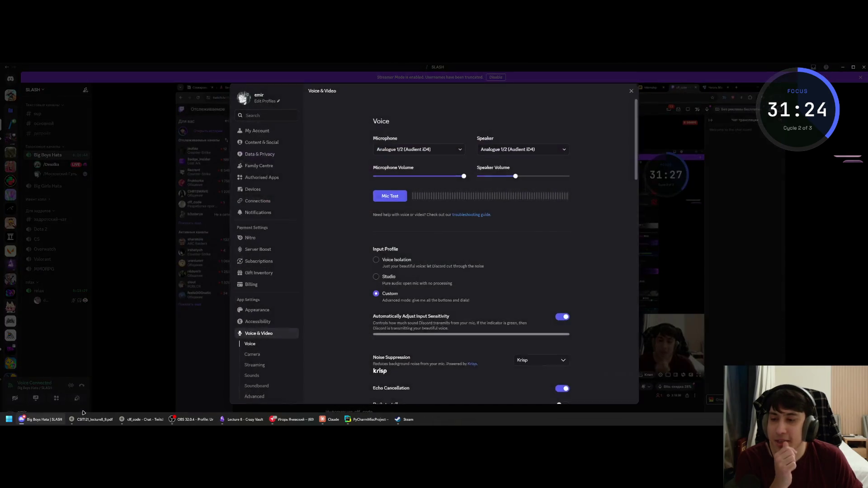
pyautogui.scroll(-3, 278, 361)
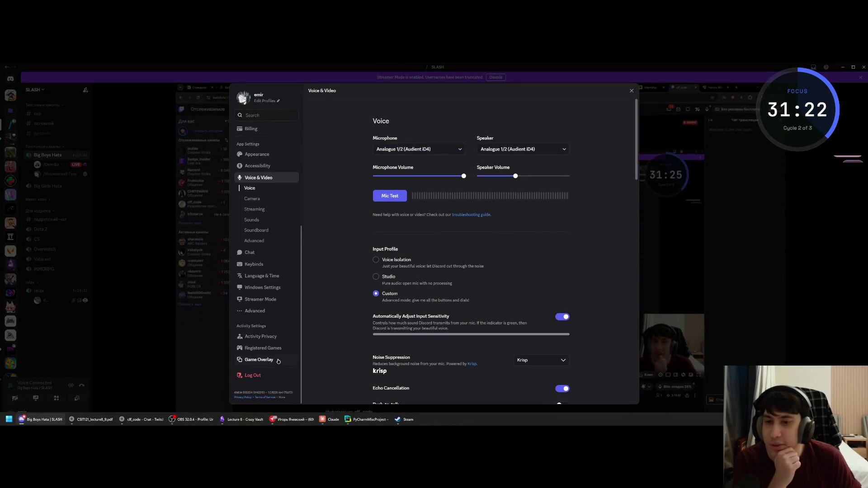
pyautogui.click(264, 299)
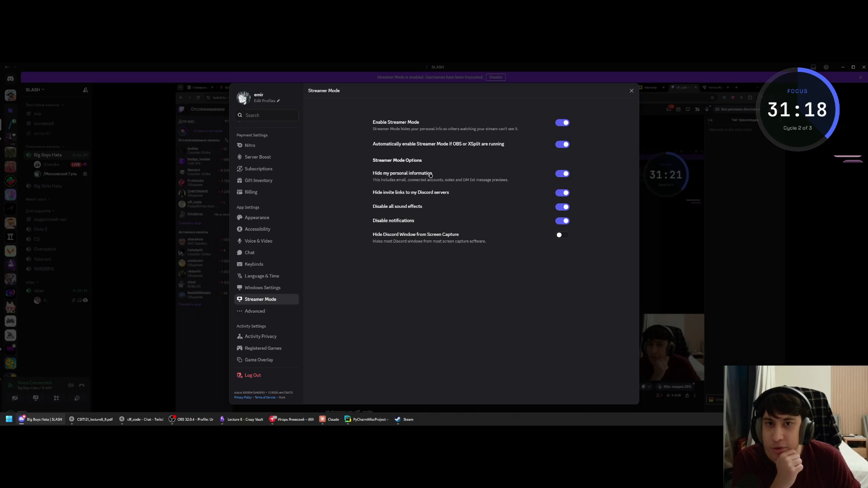
pyautogui.click(560, 178)
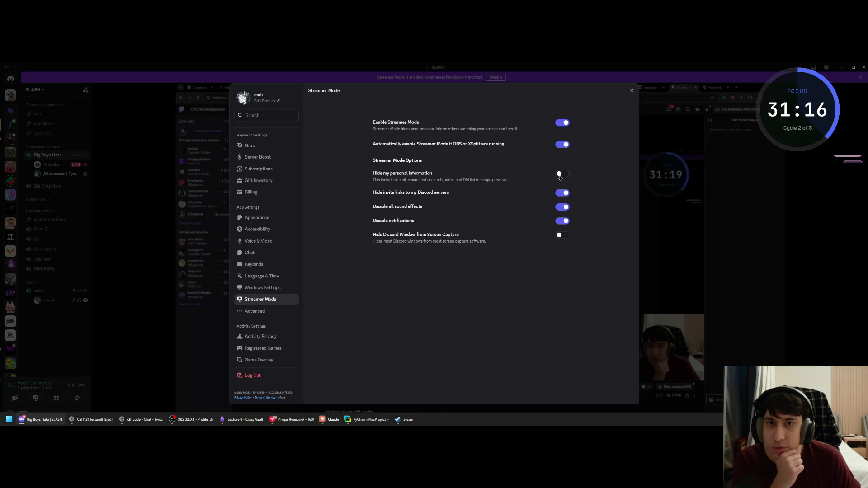
pyautogui.click(560, 177)
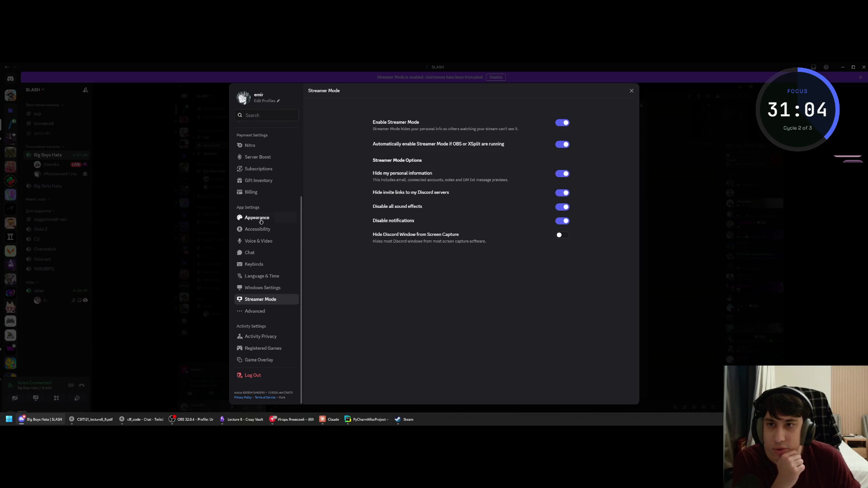
# - Switch Enable Streamer Mode off on the Streamer Mode page
pyautogui.scroll(3, 272, 224)
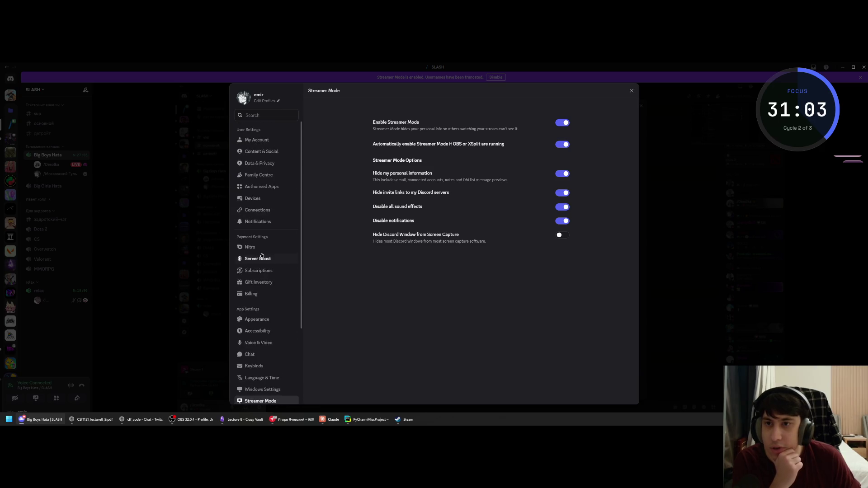
pyautogui.click(265, 211)
pyautogui.click(266, 199)
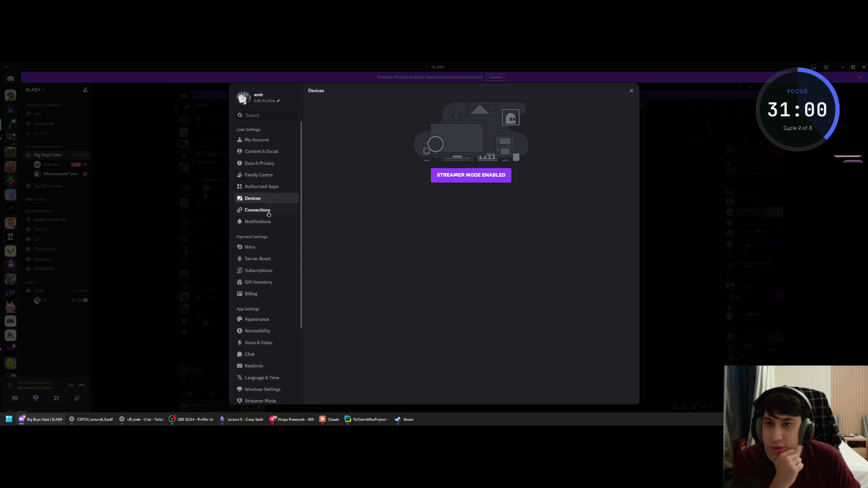
pyautogui.click(471, 175)
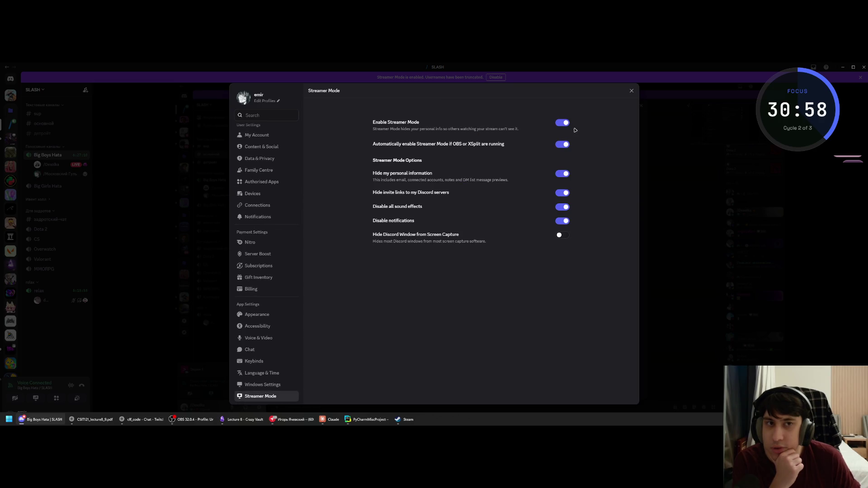
pyautogui.click(562, 123)
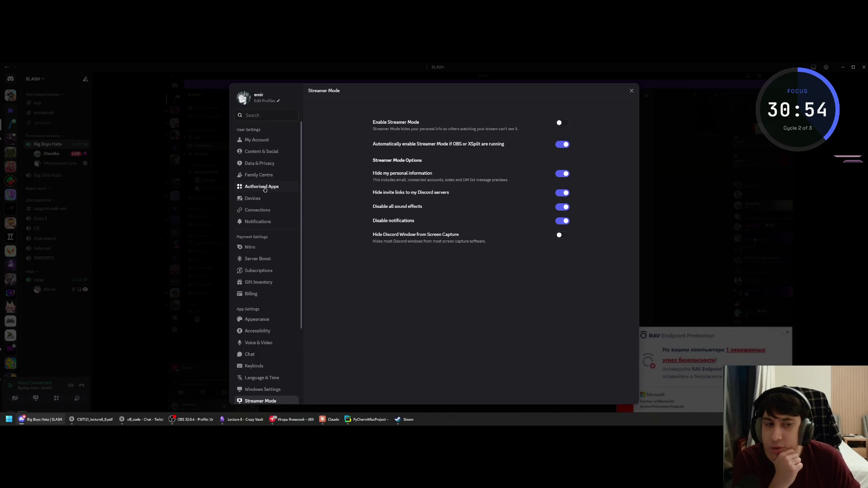
# - Look over the Authorised Apps, Devices and Connections pages, then close the settings
pyautogui.click(265, 187)
pyautogui.click(255, 198)
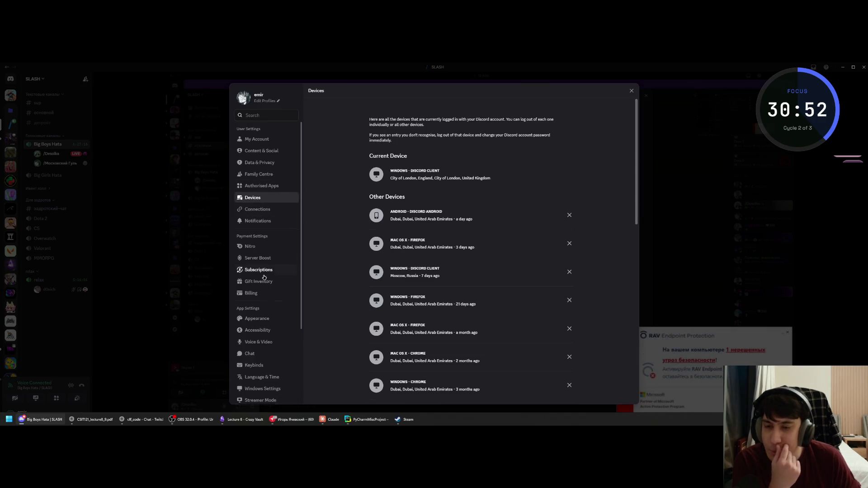
pyautogui.scroll(-1, 264, 278)
pyautogui.scroll(1, 265, 253)
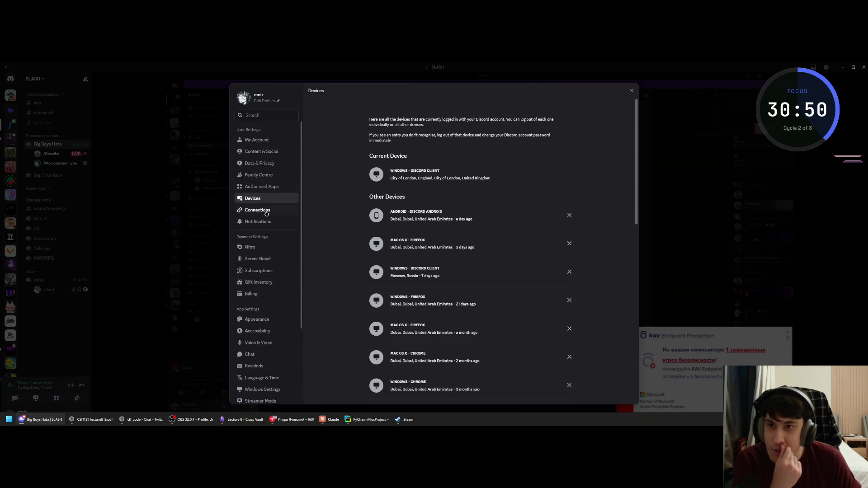
pyautogui.click(257, 210)
pyautogui.press('Escape')
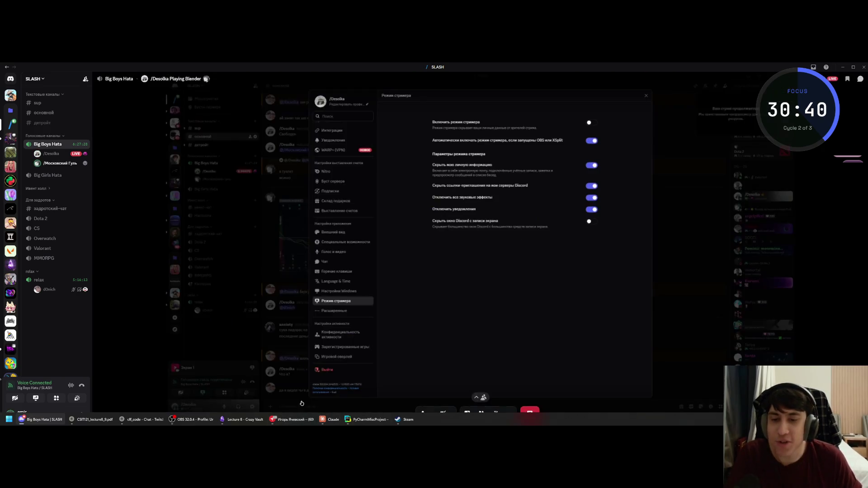
# - In Connections, turn off Display on profile for the second Twitch account and close settings
pyautogui.hotkey('alt', 'Tab')
pyautogui.hotkey('alt', 'Tab')
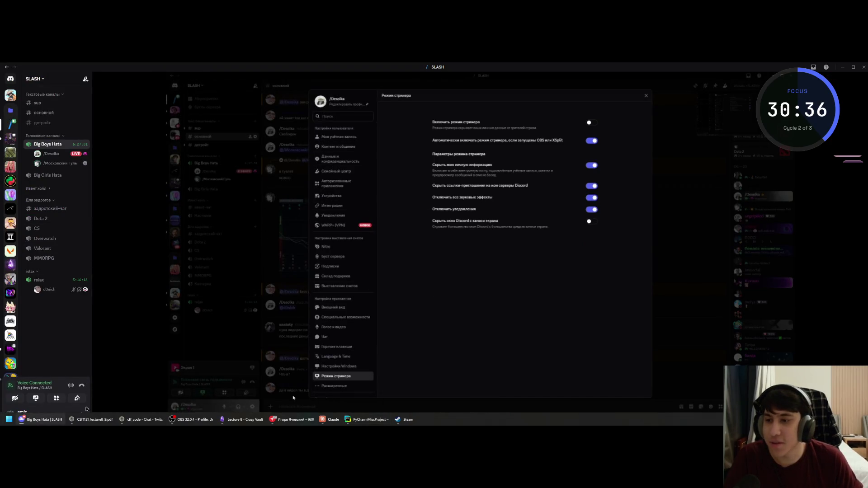
pyautogui.click(84, 412)
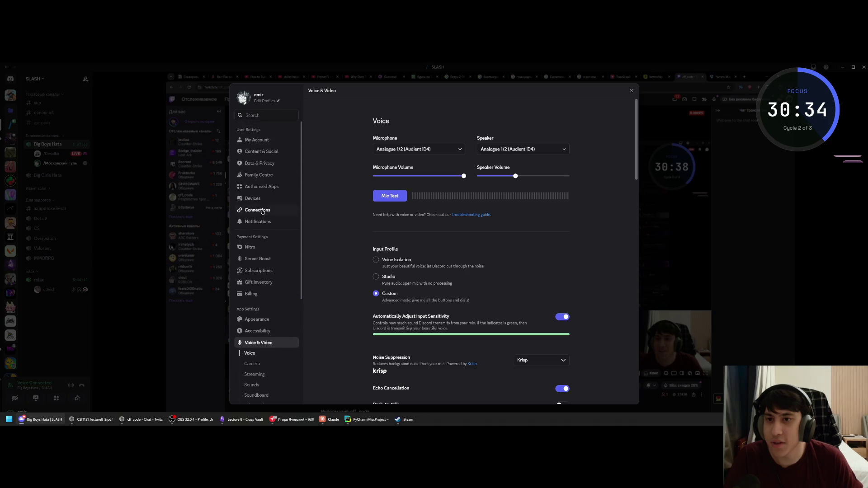
pyautogui.click(242, 212)
pyautogui.scroll(-15, 443, 309)
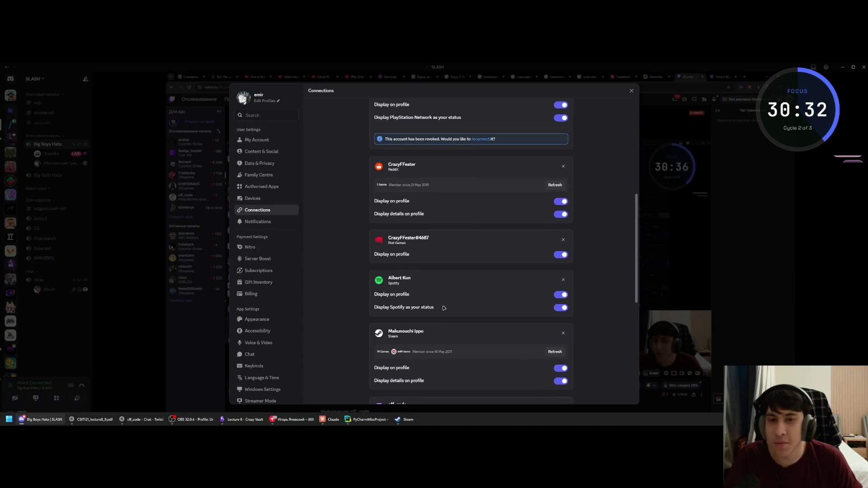
pyautogui.scroll(-2, 443, 308)
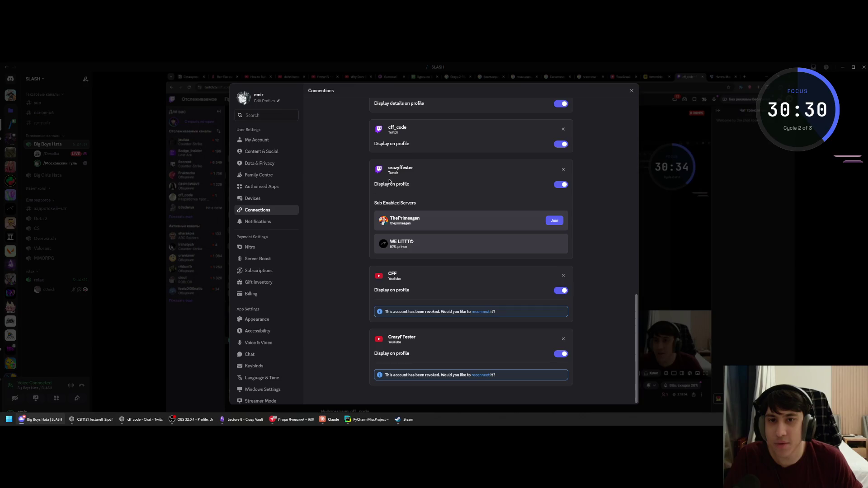
pyautogui.click(562, 184)
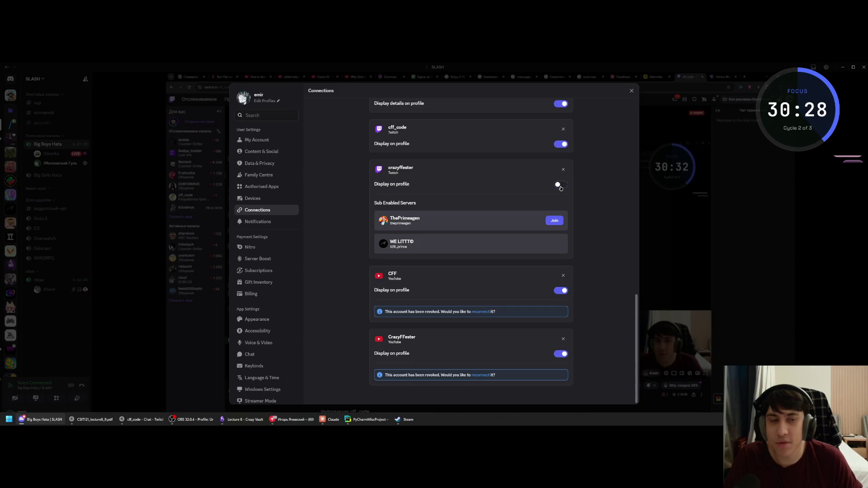
pyautogui.click(632, 90)
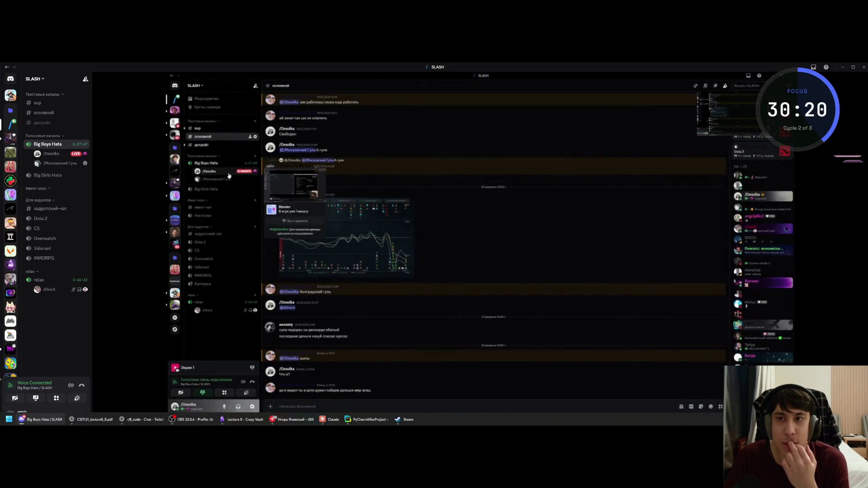
# - Browse the Connections, Devices, Data & Privacy, My Account and Content & Social settings pages
pyautogui.click(78, 399)
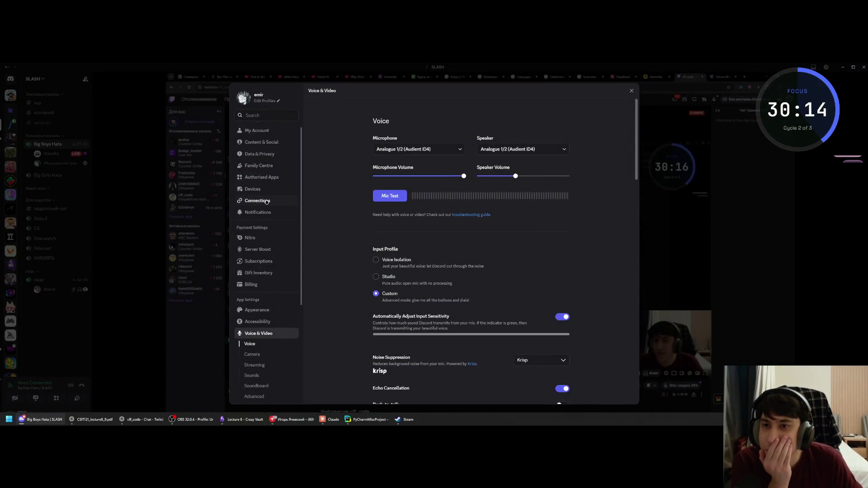
pyautogui.click(264, 200)
pyautogui.click(269, 189)
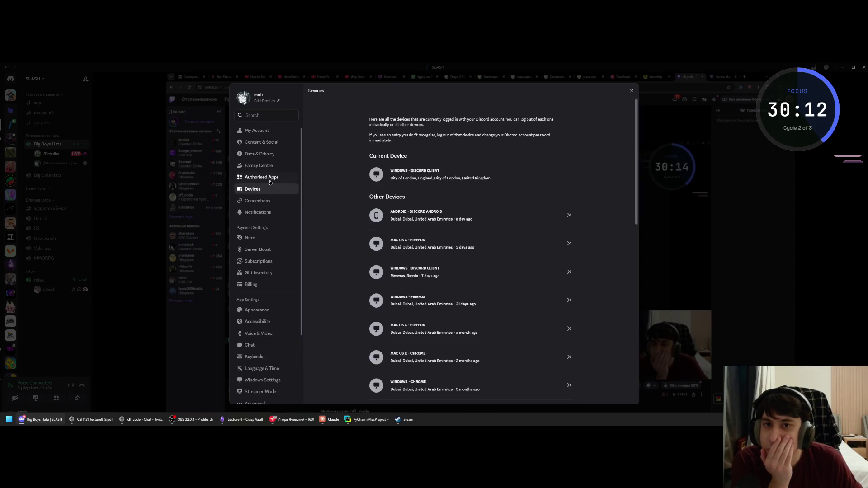
pyautogui.click(270, 153)
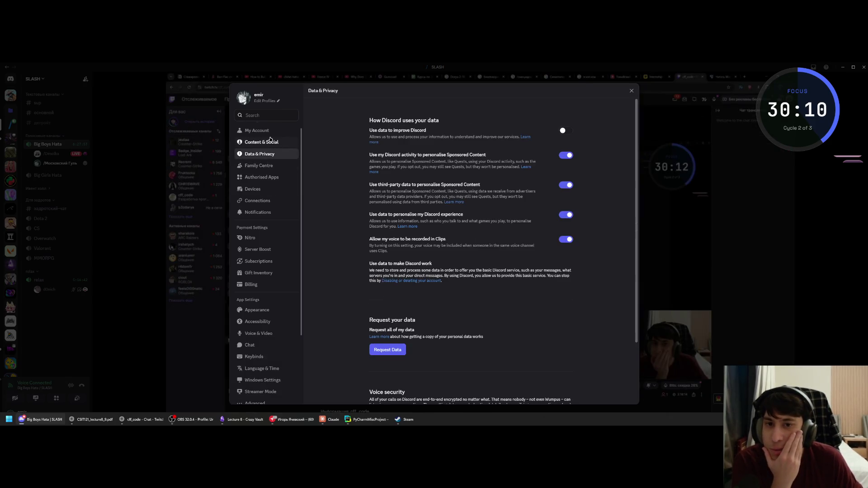
pyautogui.click(271, 140)
pyautogui.click(268, 131)
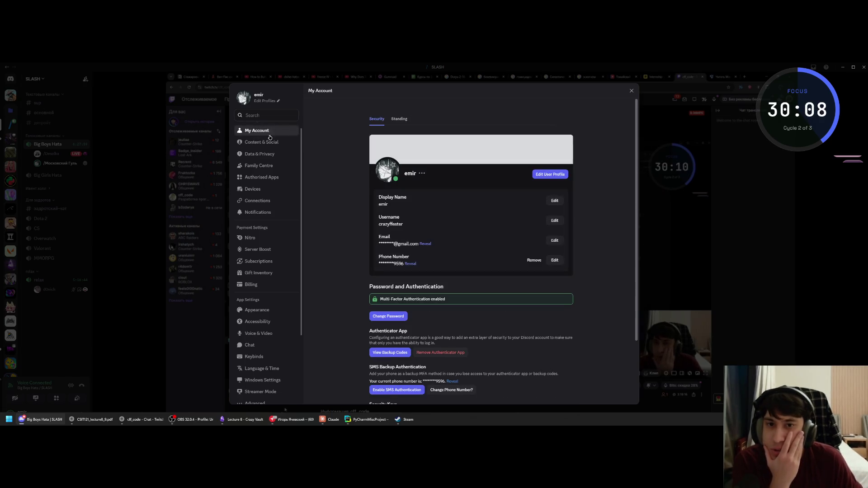
pyautogui.scroll(-3, 364, 293)
pyautogui.scroll(1, 269, 156)
pyautogui.click(270, 152)
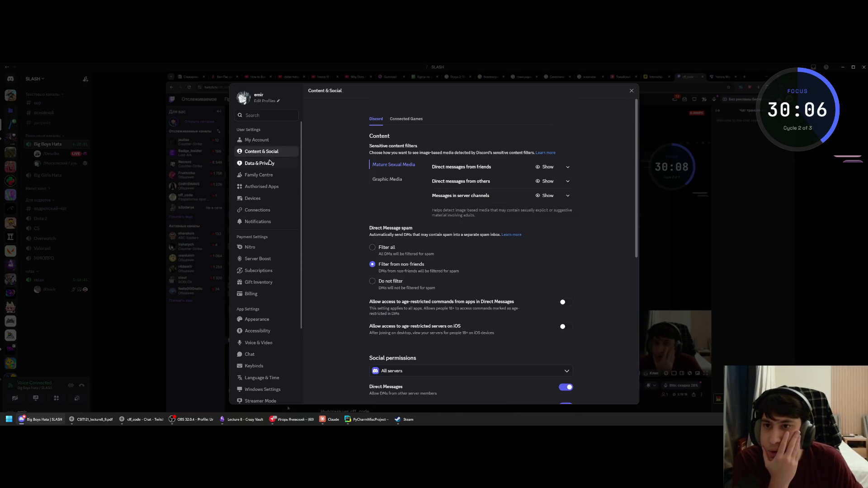
pyautogui.scroll(-5, 349, 210)
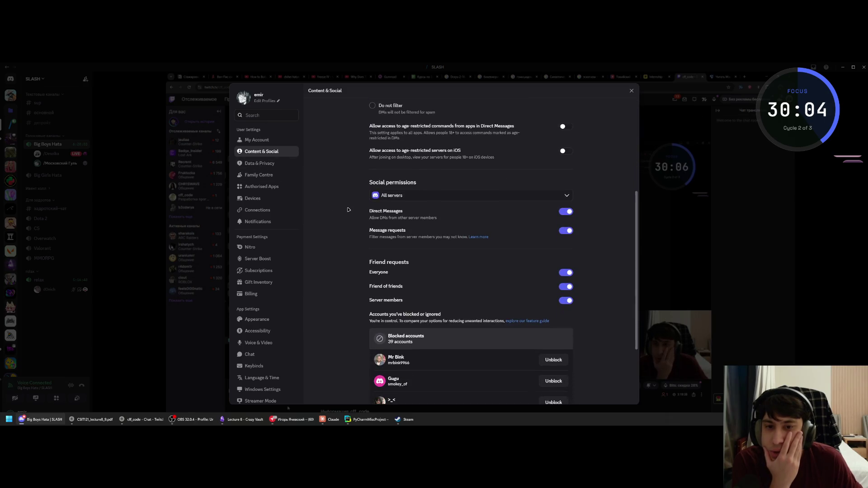
pyautogui.scroll(-1, 349, 209)
pyautogui.hotkey('alt', 'Tab')
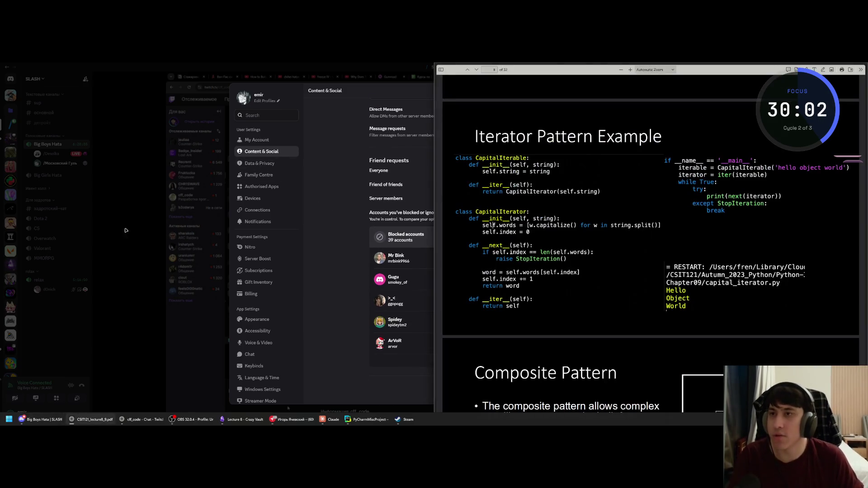
# - Switch to the lecture 7 tab and search Google for 'how to hide stream preview in discord'
pyautogui.click(163, 417)
pyautogui.moveTo(454, 88)
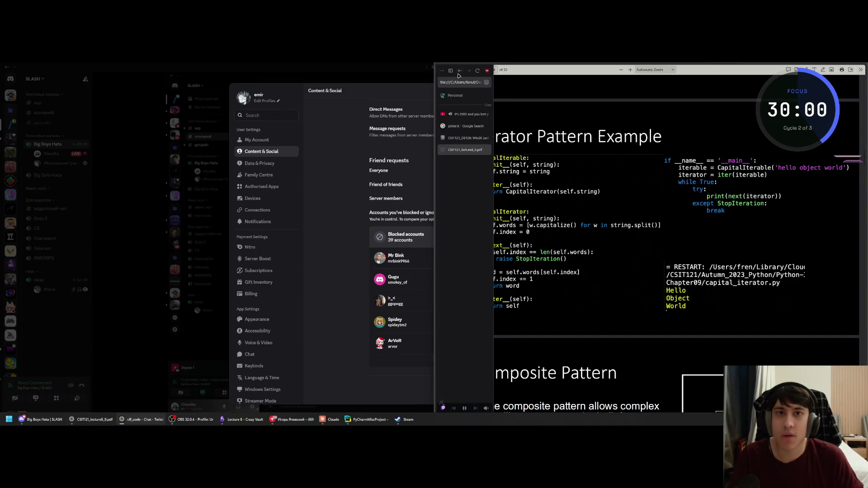
pyautogui.click(460, 70)
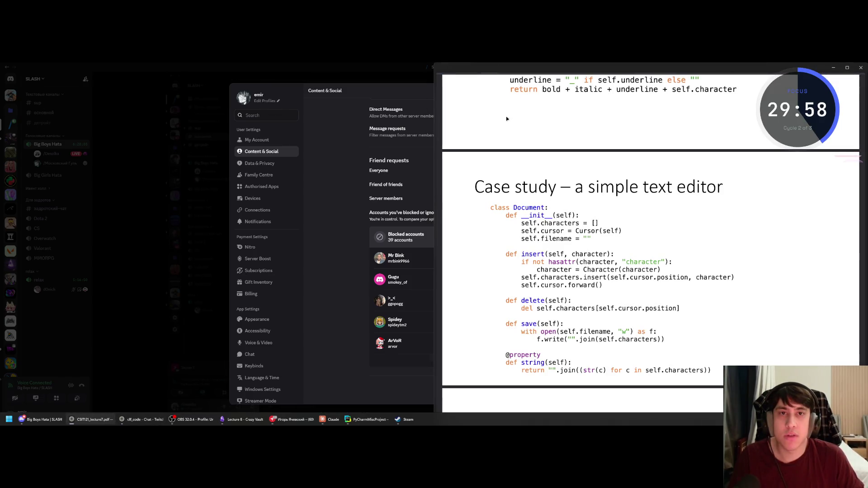
pyautogui.hotkey('ctrl', 't')
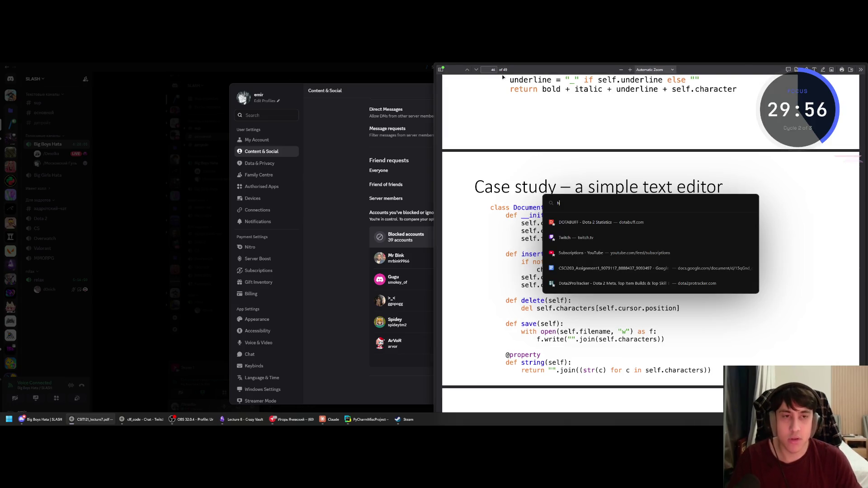
pyautogui.write('ow to hide')
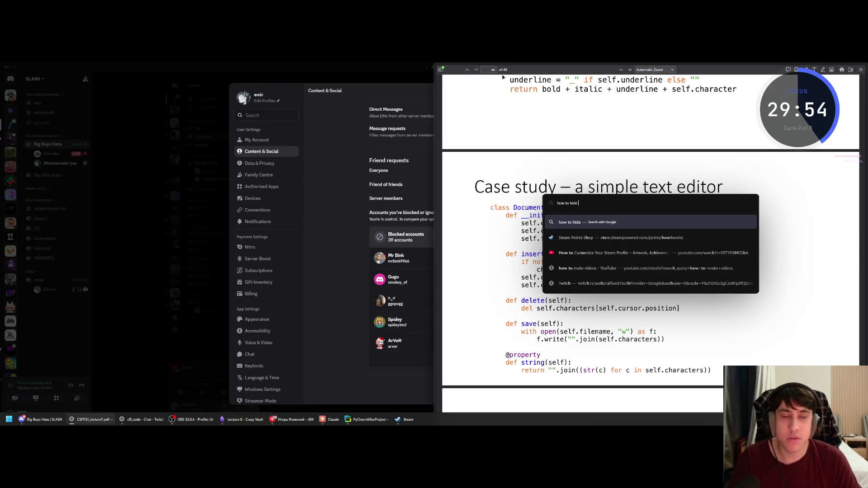
pyautogui.write(' stream p')
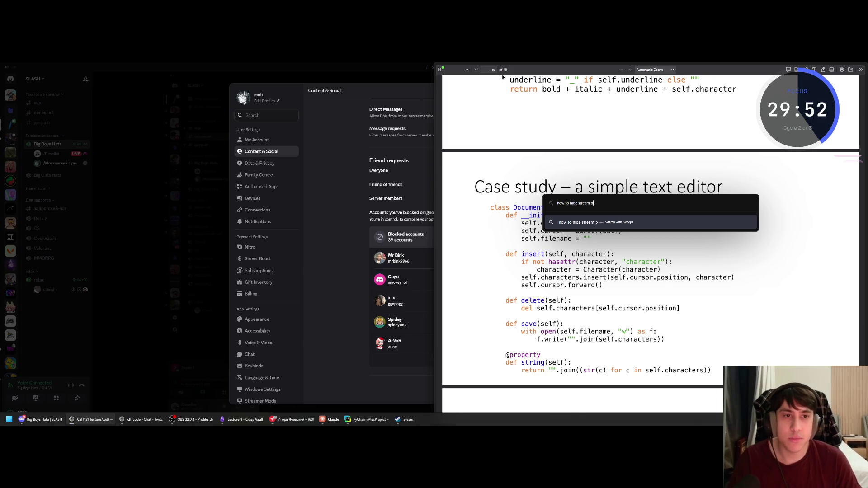
pyautogui.write('review ')
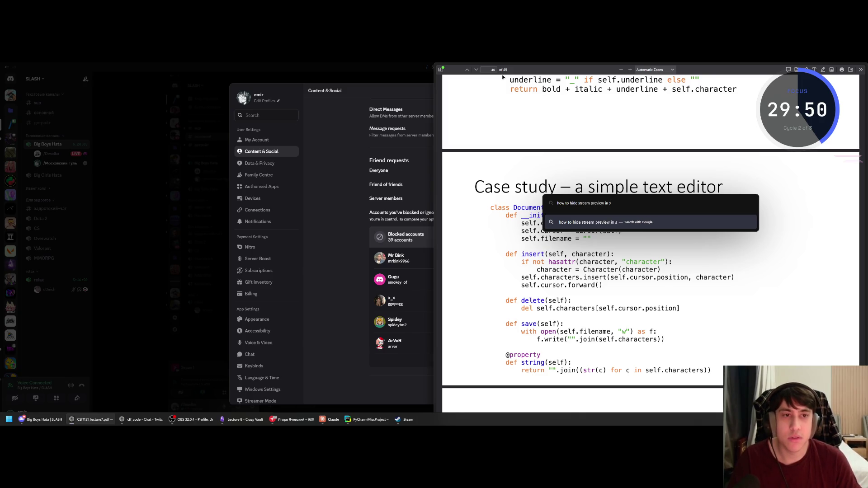
pyautogui.write('in discords')
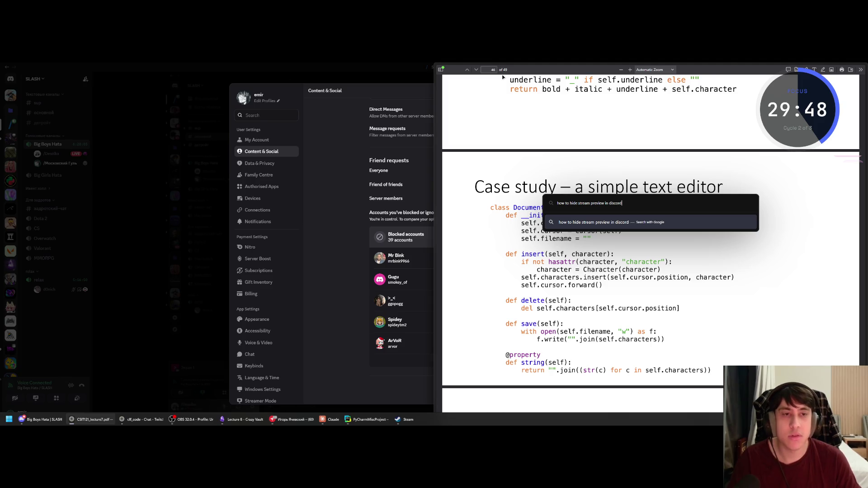
pyautogui.press('Return')
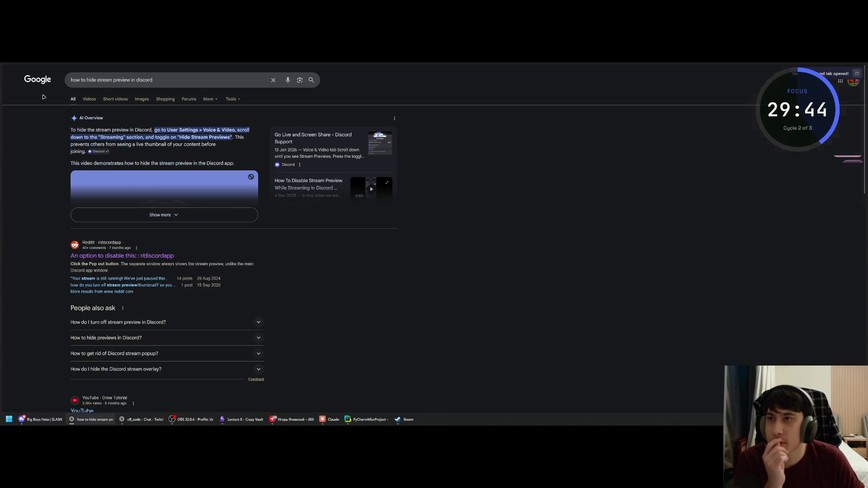
# - Open the r/discordapp thread 'An option to disable this' and read its first replies
pyautogui.click(27, 125)
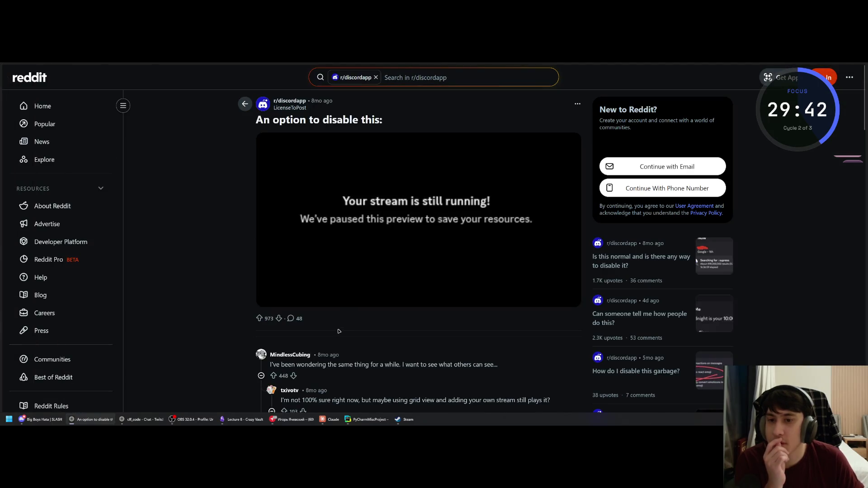
pyautogui.scroll(-3, 369, 297)
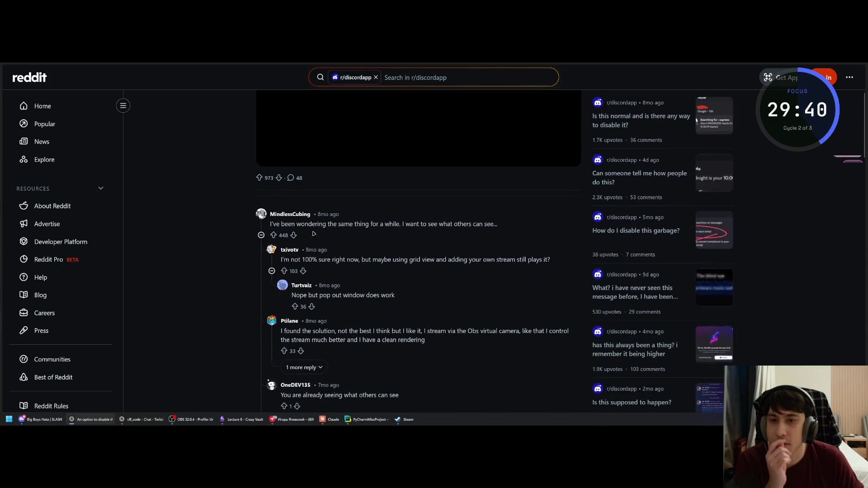
pyautogui.moveTo(330, 214); pyautogui.dragTo(497, 225)
pyautogui.moveTo(312, 259); pyautogui.dragTo(352, 261)
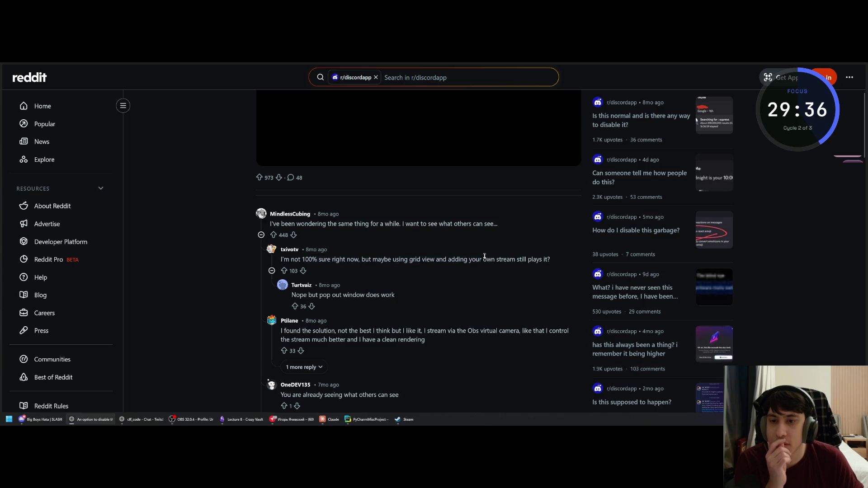
pyautogui.scroll(-1, 373, 278)
pyautogui.moveTo(281, 284)
pyautogui.mouseDown()
pyautogui.moveTo(371, 281)
pyautogui.moveTo(425, 294)
pyautogui.moveTo(450, 284)
pyautogui.moveTo(519, 284)
pyautogui.mouseUp()
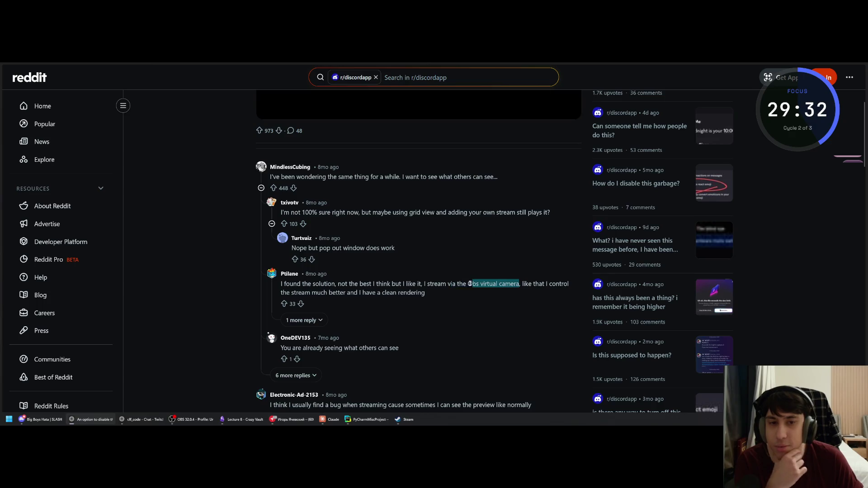
pyautogui.moveTo(448, 284); pyautogui.dragTo(473, 284)
pyautogui.scroll(-3, 311, 258)
pyautogui.moveTo(308, 207); pyautogui.dragTo(398, 207)
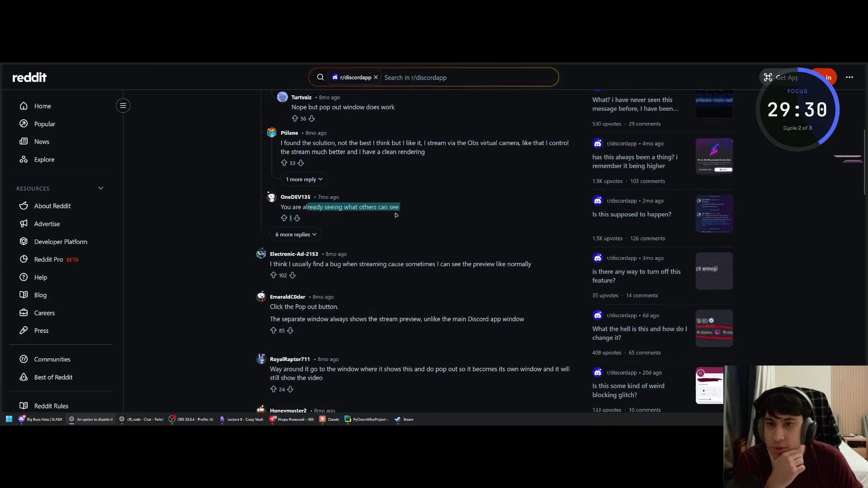
# - Read the comments on a streaming bug and an OBS virtual camera, then return to the Google results
pyautogui.click(303, 277)
pyautogui.moveTo(326, 265); pyautogui.dragTo(523, 266)
pyautogui.click(480, 268)
pyautogui.scroll(-4, 355, 276)
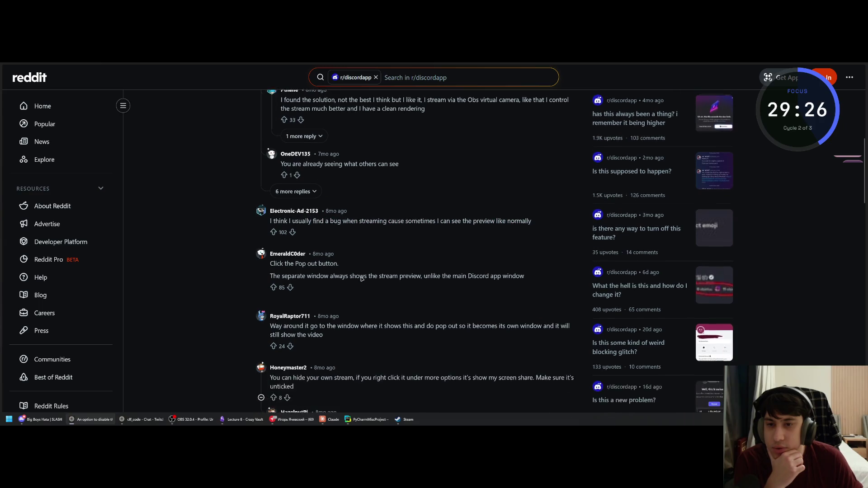
pyautogui.scroll(-2, 355, 275)
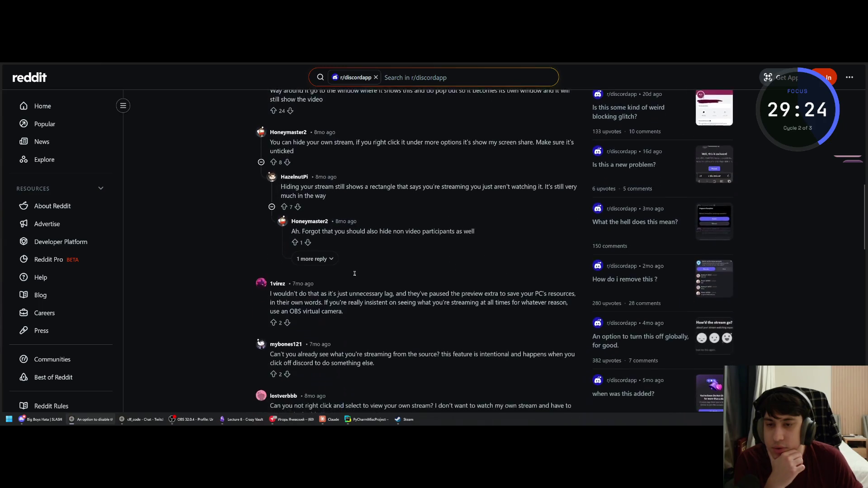
pyautogui.moveTo(349, 311); pyautogui.dragTo(270, 290)
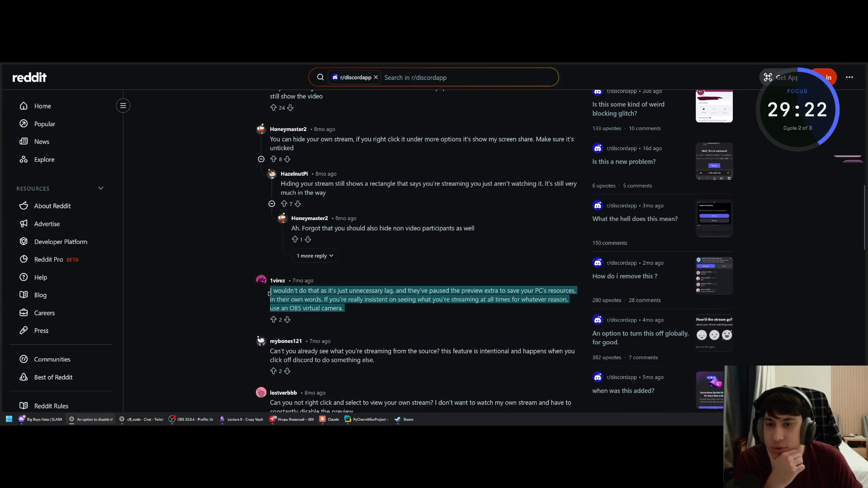
pyautogui.click(271, 294)
pyautogui.hotkey('alt', 'Left')
pyautogui.scroll(-3, 156, 261)
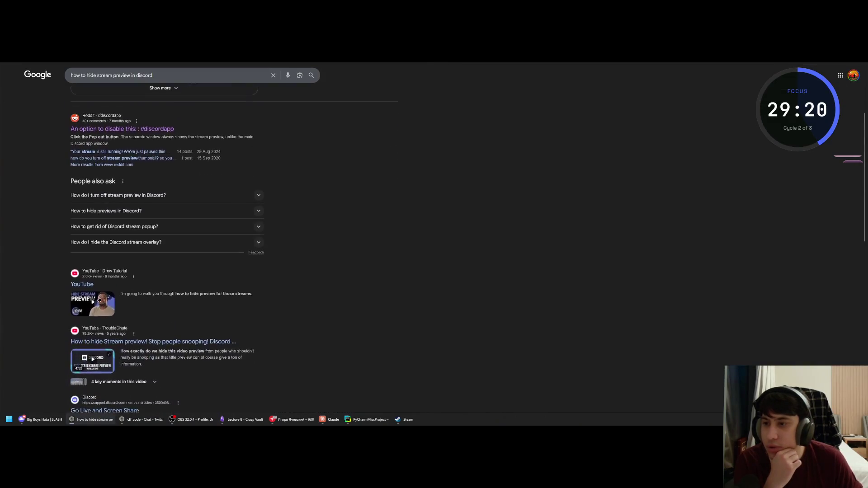
# - Open the YouTube stream-preview tutorial, seek past 0:13, and pause on the Hide Stream Previews step
pyautogui.click(82, 284)
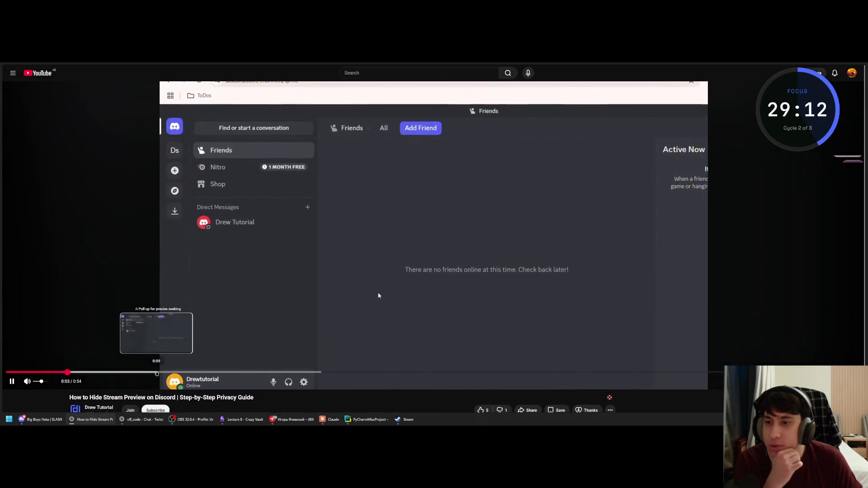
pyautogui.moveTo(156, 371); pyautogui.dragTo(387, 372)
pyautogui.press('space')
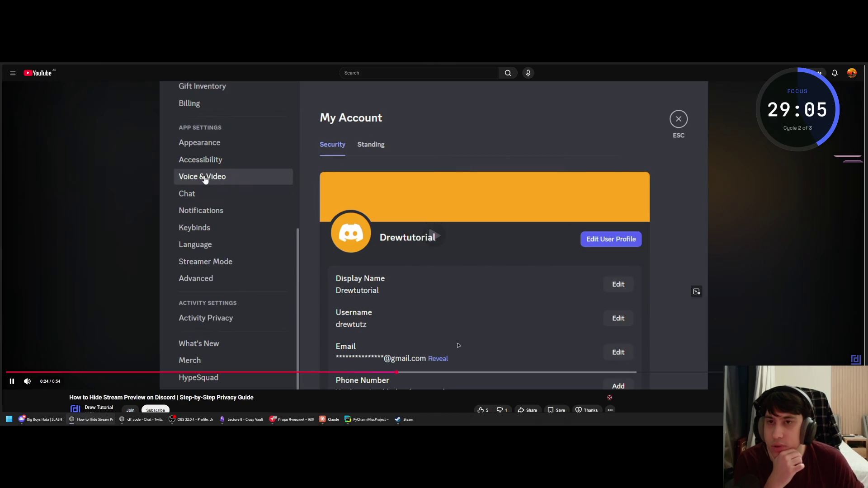
pyautogui.press('Right')
pyautogui.press('Right')
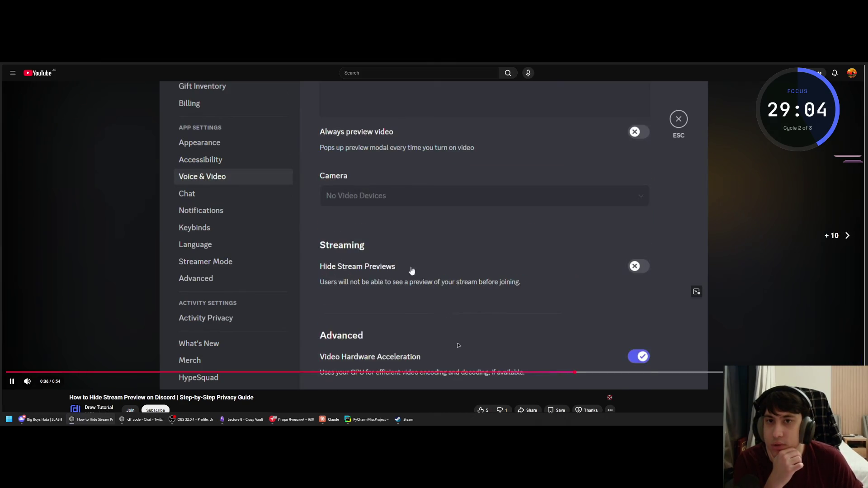
pyautogui.press('space')
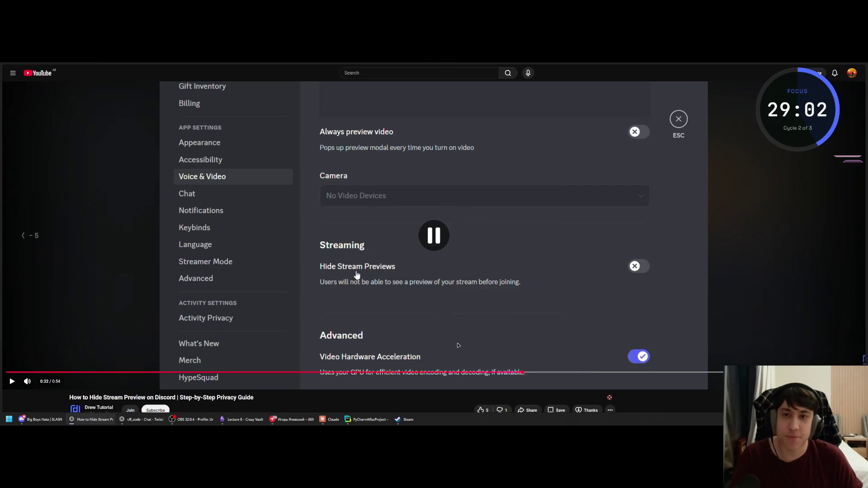
pyautogui.press('Left')
pyautogui.hotkey('alt', 'Tab')
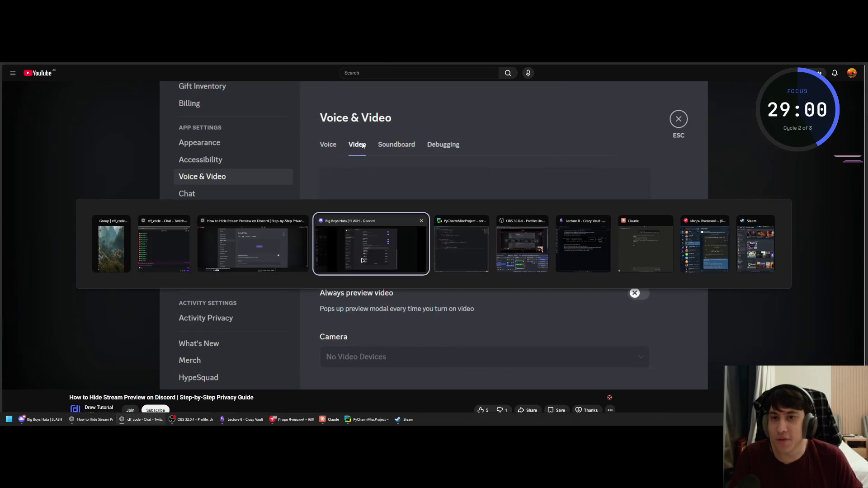
# - Close Discord settings to watch the voice-channel stream, then open and minimise Telegram
pyautogui.press('Escape')
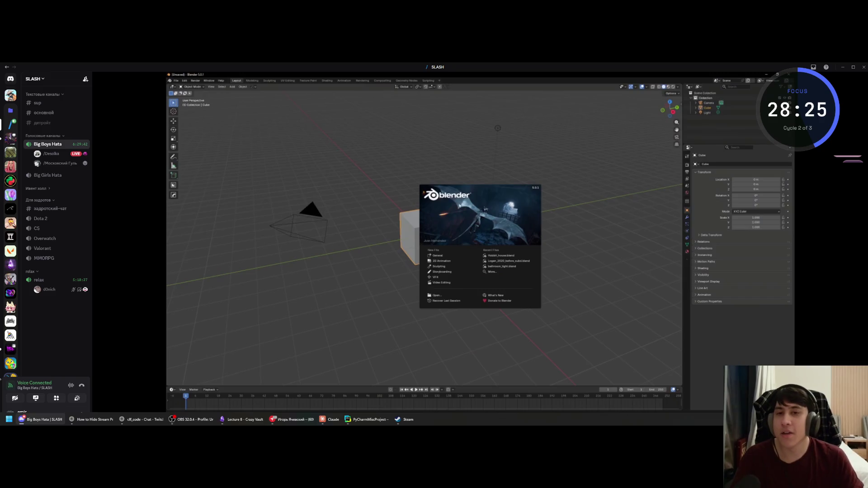
pyautogui.moveTo(287, 291)
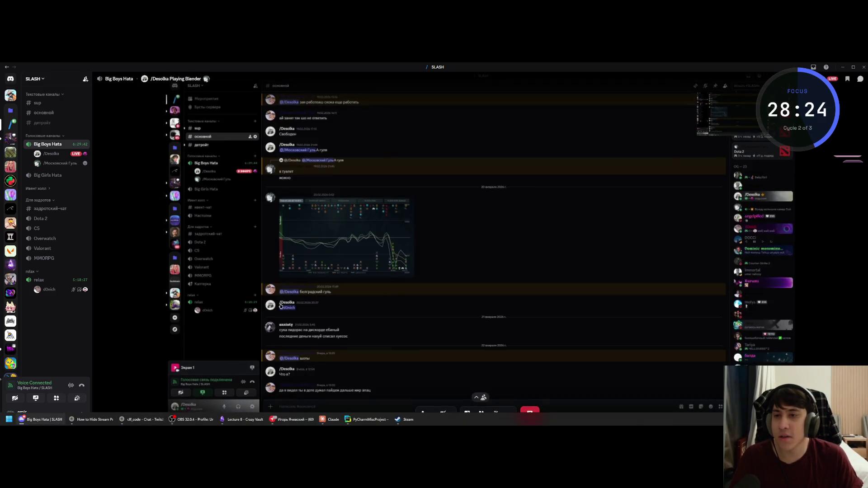
pyautogui.press('super')
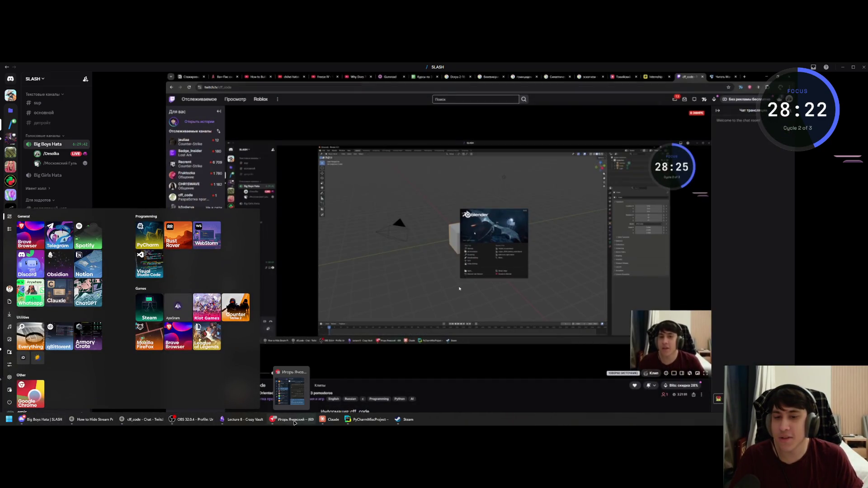
pyautogui.click(58, 235)
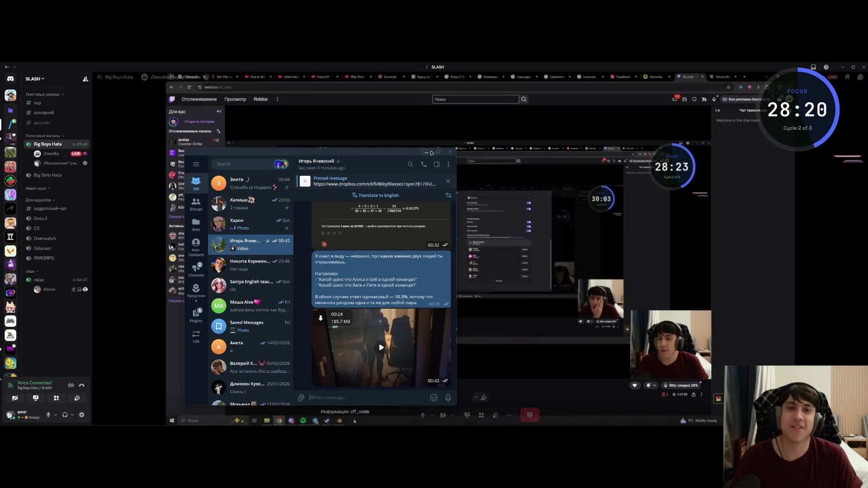
pyautogui.click(427, 151)
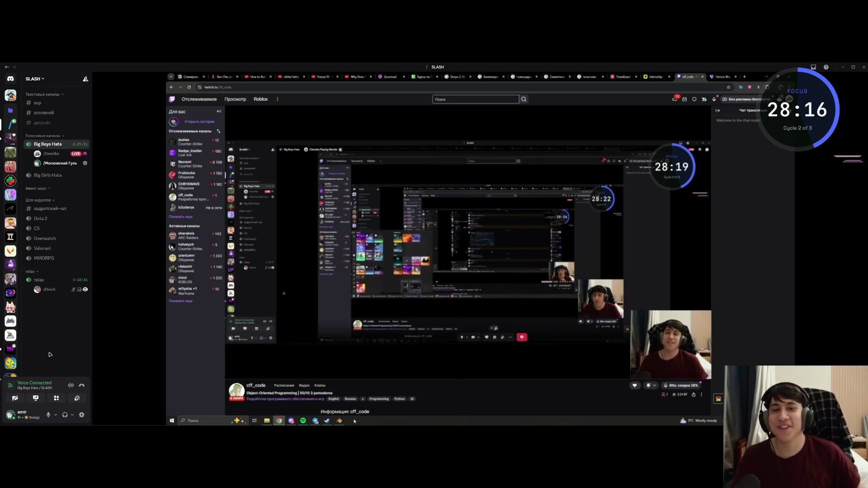
# - Cycle through the open windows and bring the Lecture 8 notes to the front
pyautogui.hotkey('alt', 'Tab')
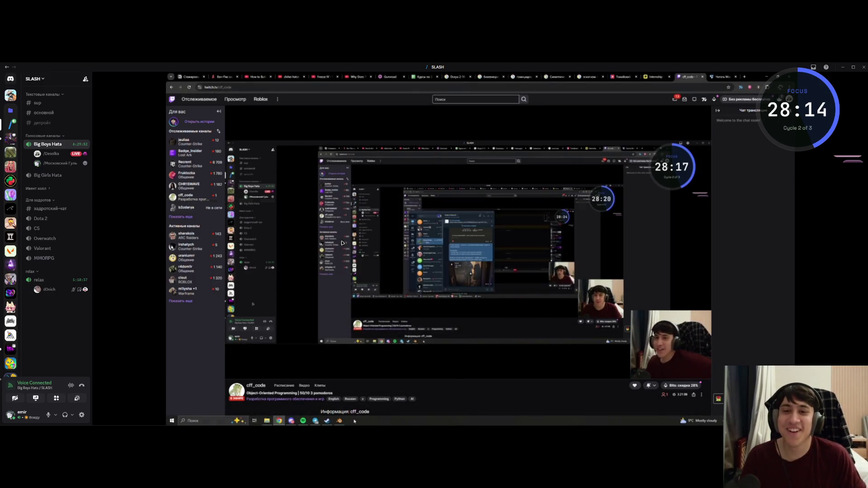
pyautogui.hotkey('alt', 'Tab')
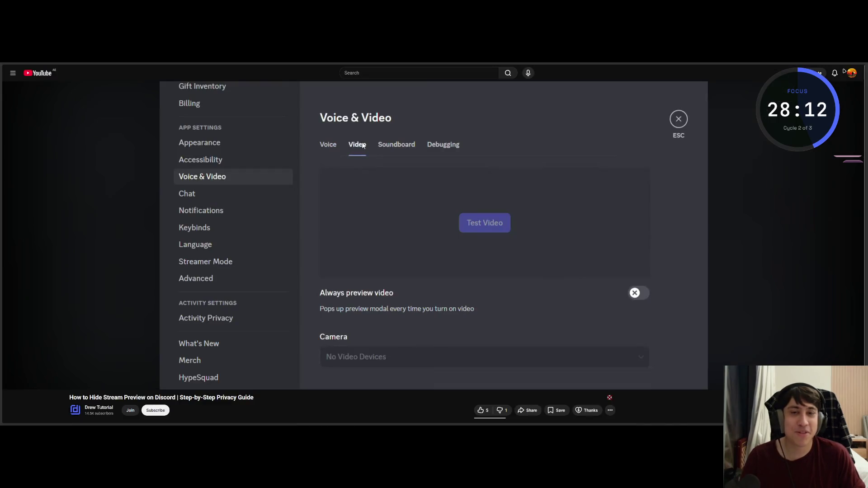
pyautogui.press('super')
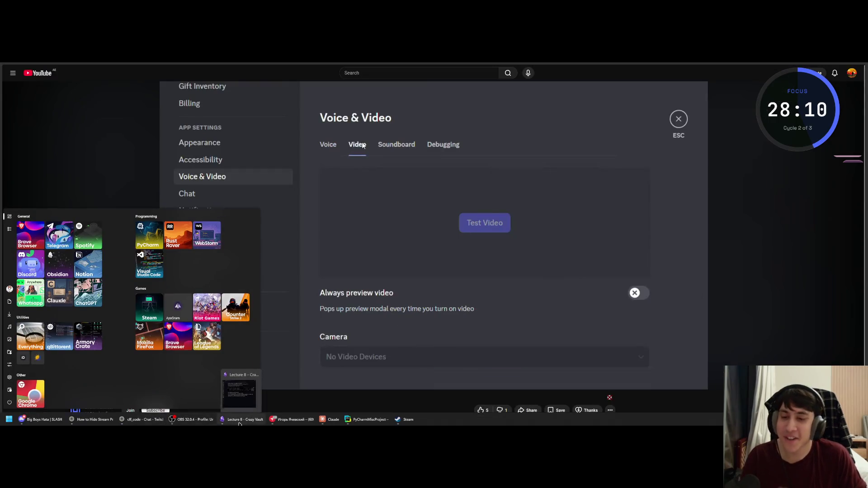
pyautogui.click(239, 419)
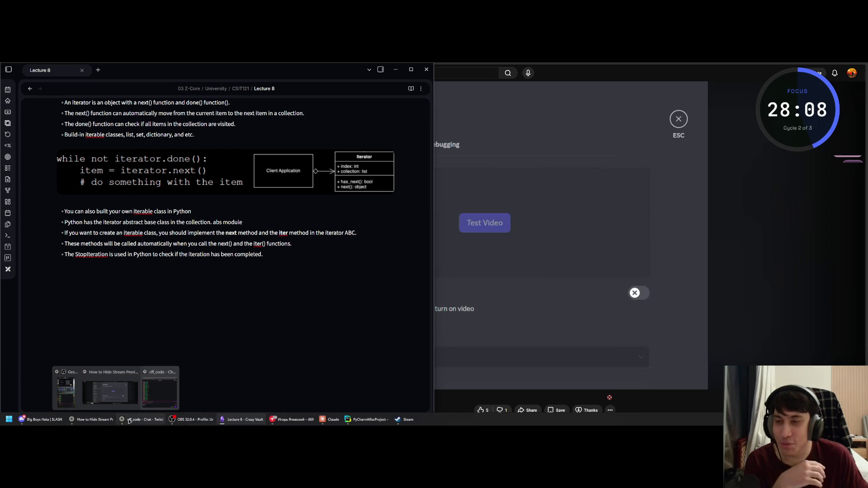
# - Restore the browser to the right half beside the Lecture 8 note, showing the Google results
pyautogui.moveTo(126, 398)
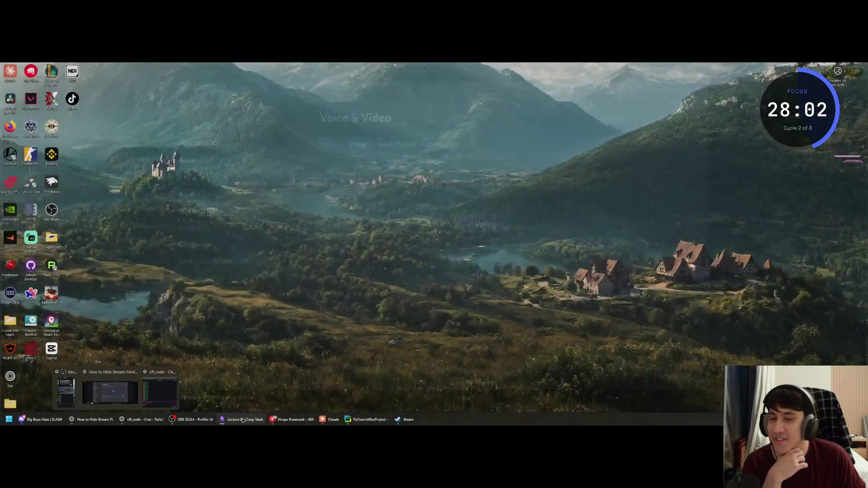
pyautogui.moveTo(241, 420)
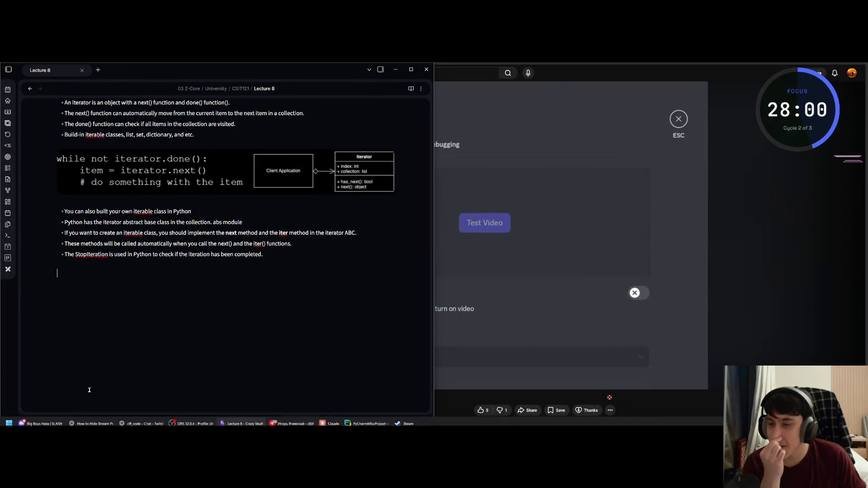
pyautogui.click(101, 424)
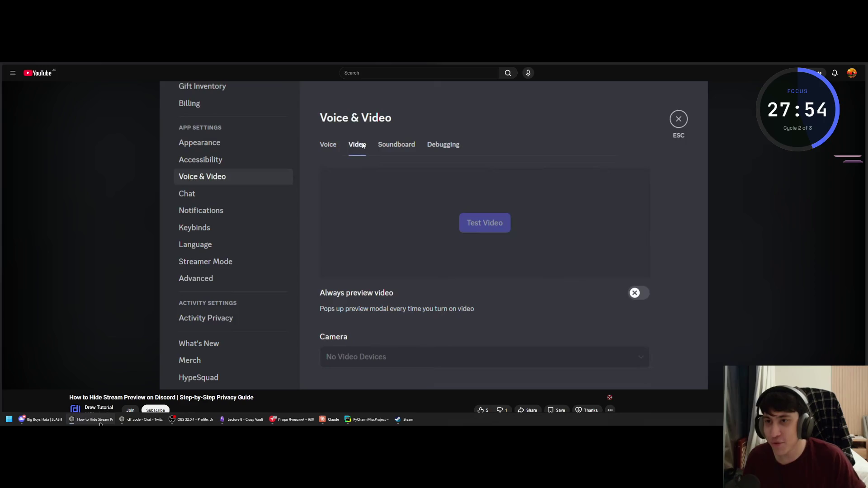
pyautogui.doubleClick(89, 69)
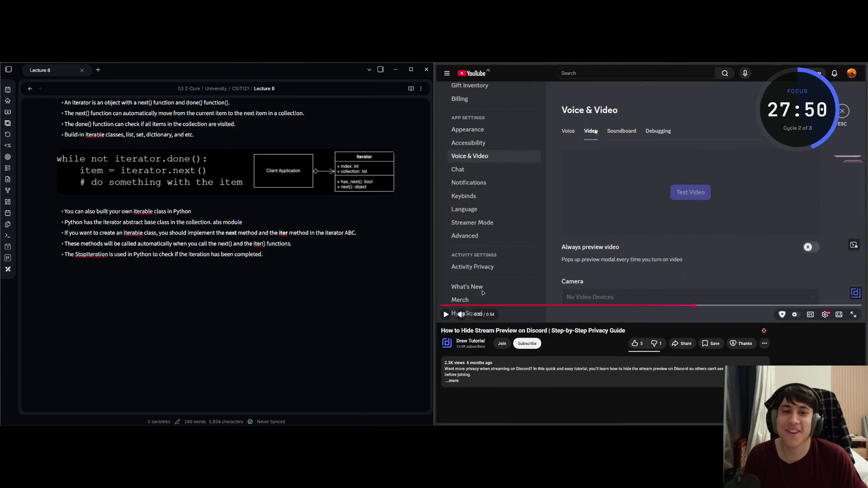
pyautogui.click(455, 113)
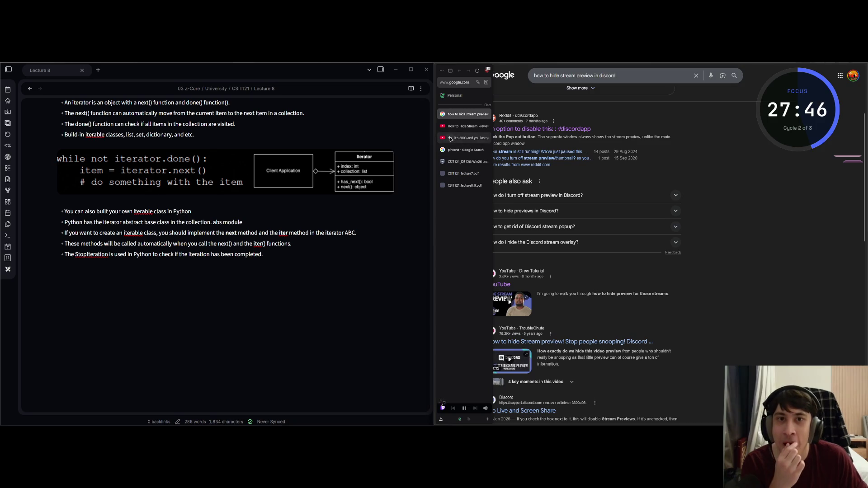
# - Bring up the CSIT121_lecture8_9.pdf slides at the Iterator Pattern Example, beside the Lecture 8 note
pyautogui.click(461, 161)
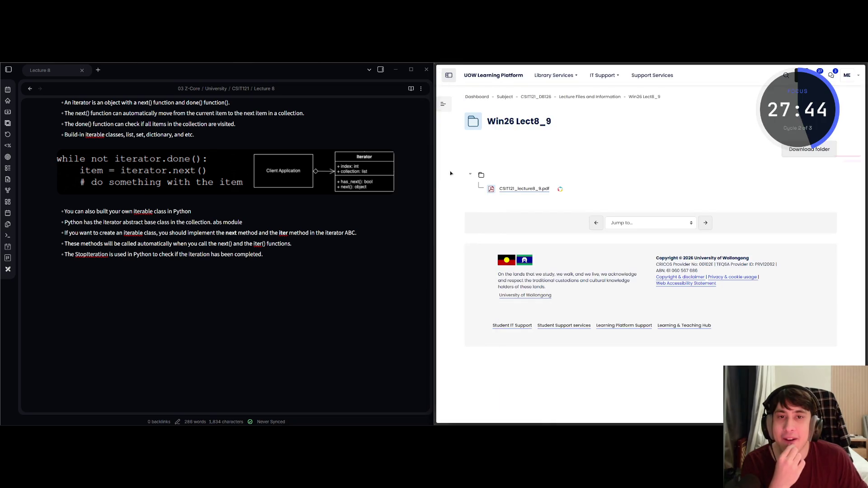
pyautogui.click(463, 185)
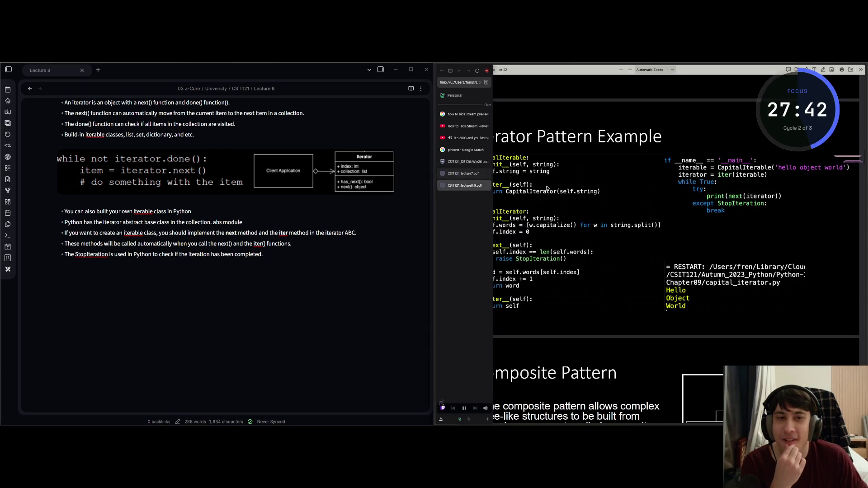
pyautogui.click(274, 257)
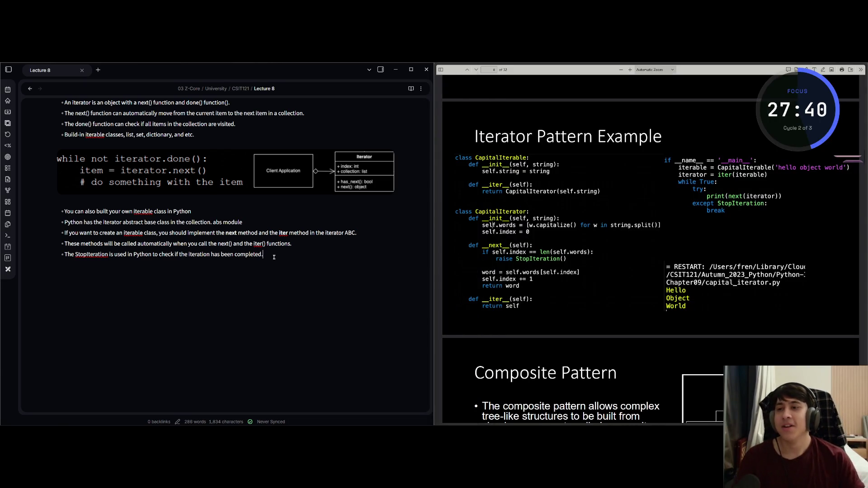
pyautogui.hotkey('alt', 'Tab')
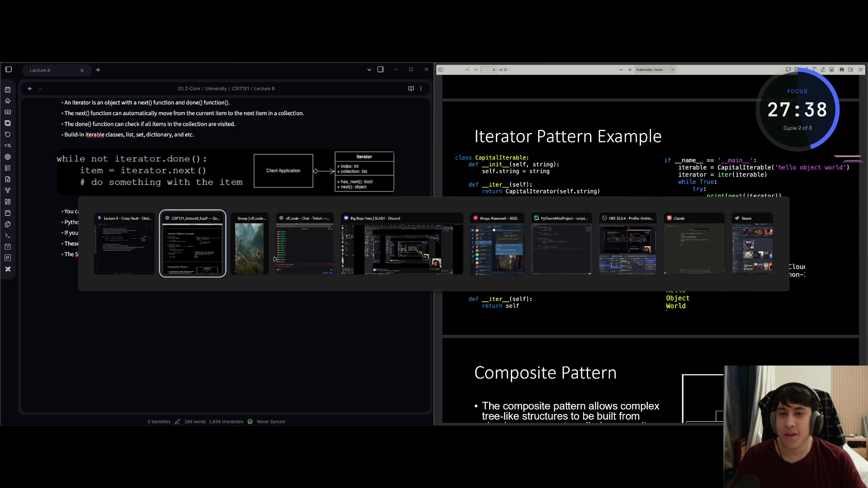
# - Complete the raise StopIteration() line in CapitalIterator's __next__ method
pyautogui.press('Tab')
pyautogui.press('Tab')
pyautogui.press('Tab')
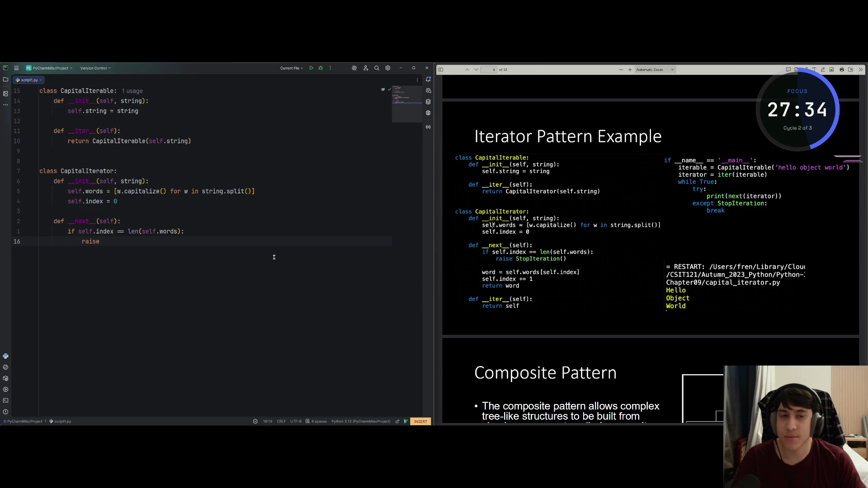
pyautogui.write('Stop')
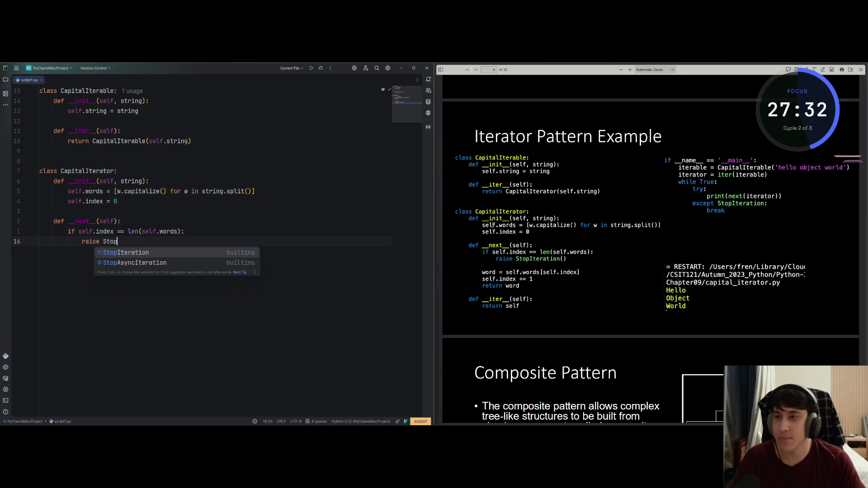
pyautogui.press('Return')
pyautogui.write('(')
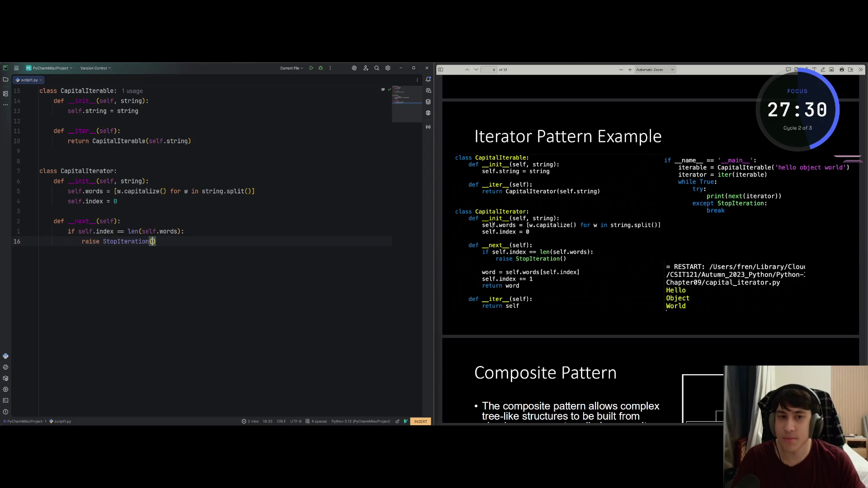
pyautogui.write(')')
pyautogui.press('Return')
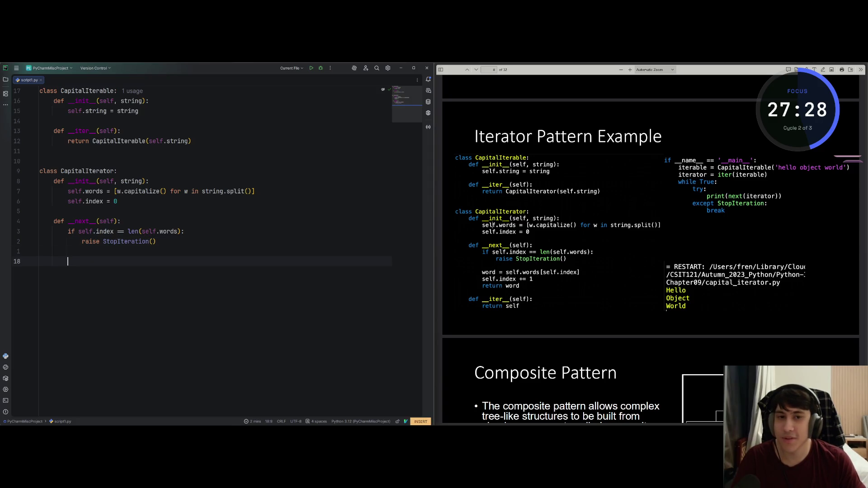
# - Have __next__ take word = self.words[self.index], increment the index and return word
pyautogui.write('word = self.')
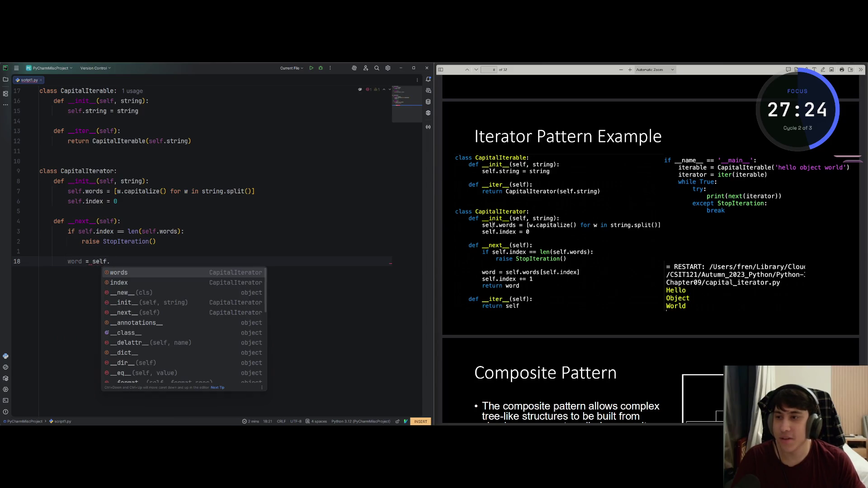
pyautogui.write('wor')
pyautogui.press('Return')
pyautogui.write('[self.')
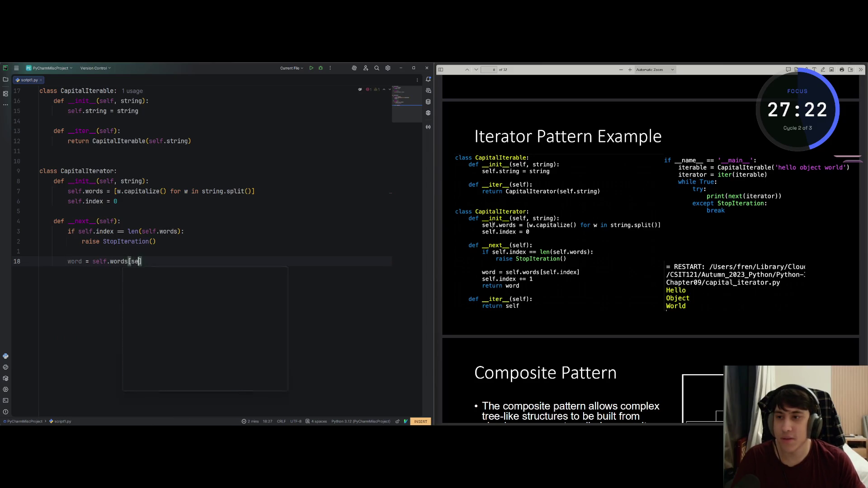
pyautogui.write('inde')
pyautogui.press('Return')
pyautogui.press('Escape')
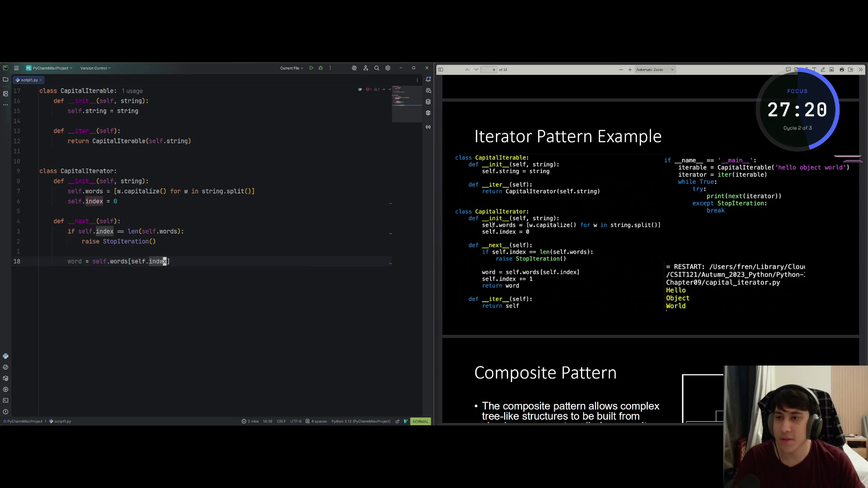
pyautogui.write('oself.indedx')
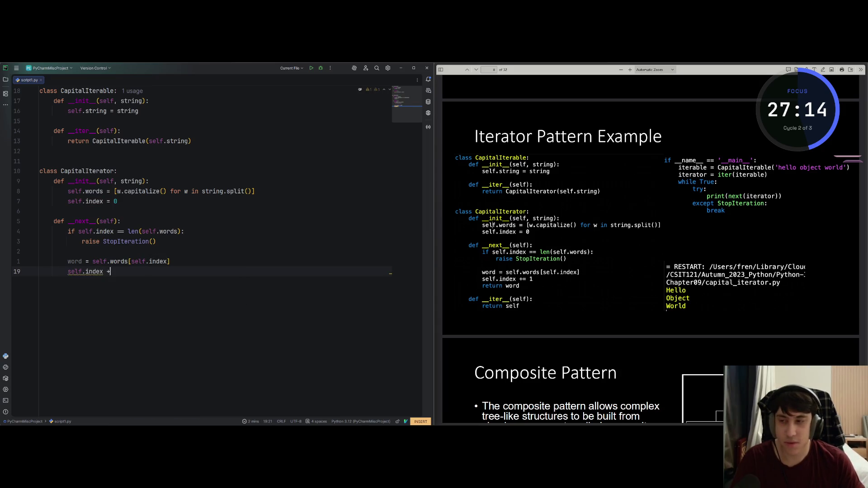
pyautogui.write('= 1')
pyautogui.press('Return')
pyautogui.write('return w')
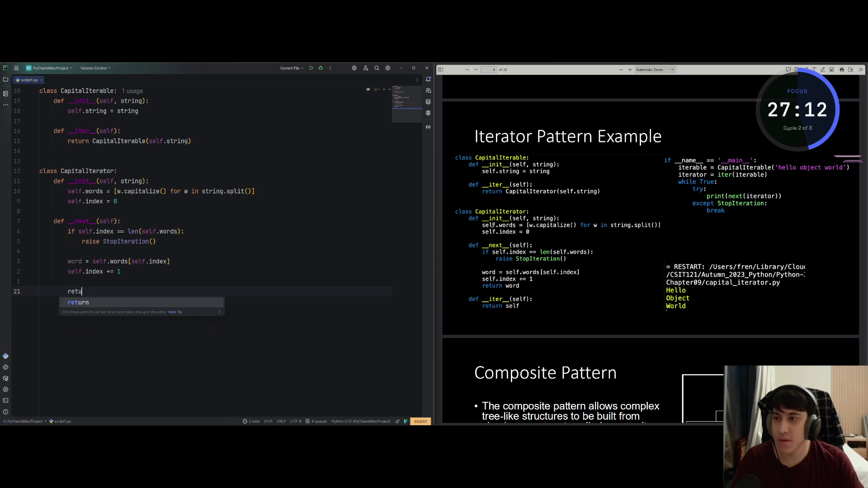
pyautogui.write('ord')
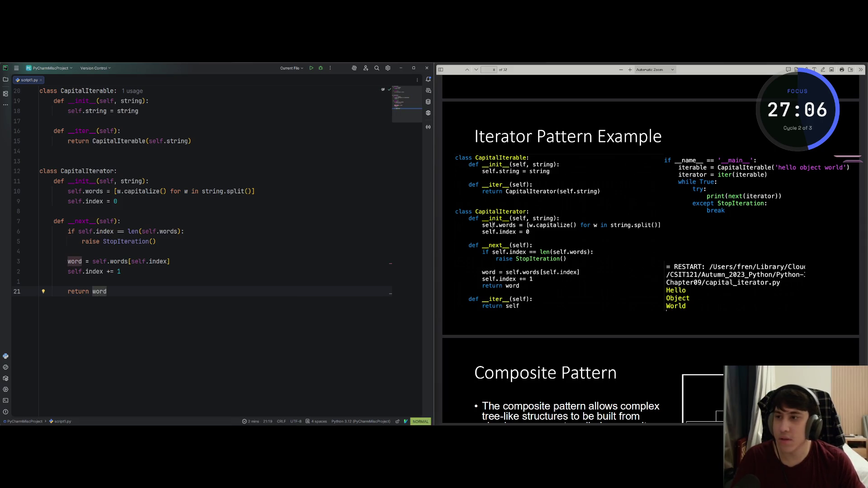
pyautogui.write('o')
pyautogui.press('Return')
# - Add an __iter__ method to CapitalIterator that returns self
pyautogui.press('Escape')
pyautogui.write('def _')
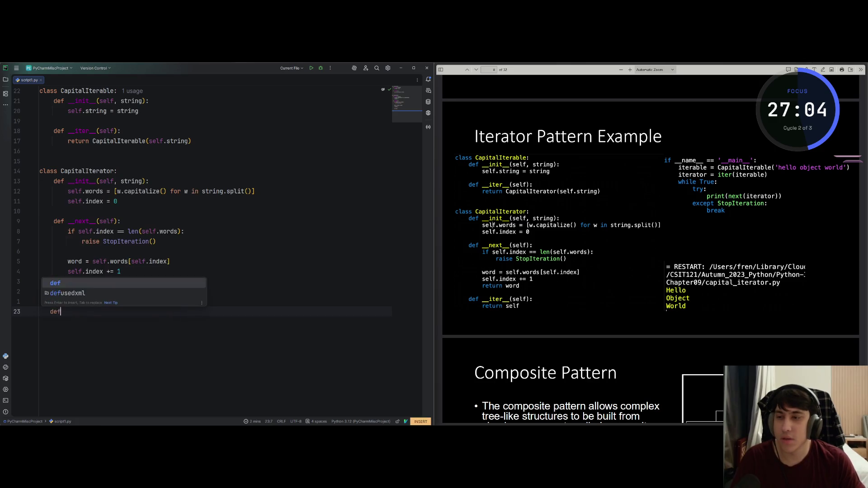
pyautogui.write('ini')
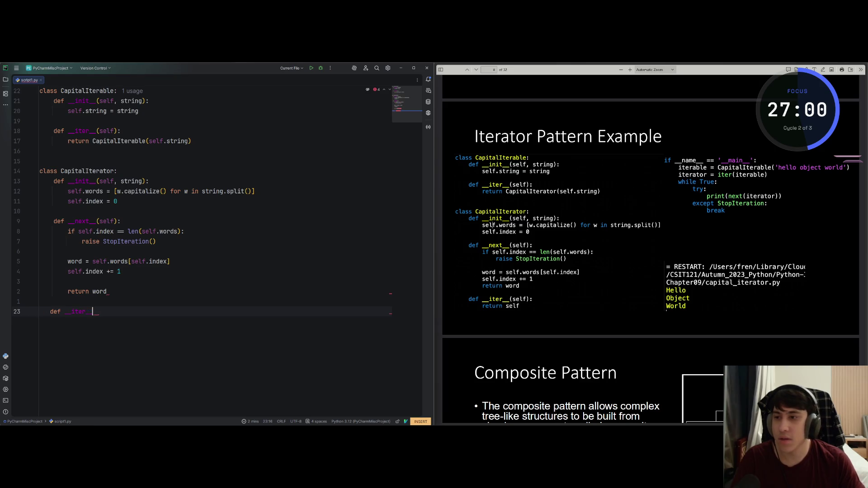
pyautogui.write('(self)')
pyautogui.press('Return')
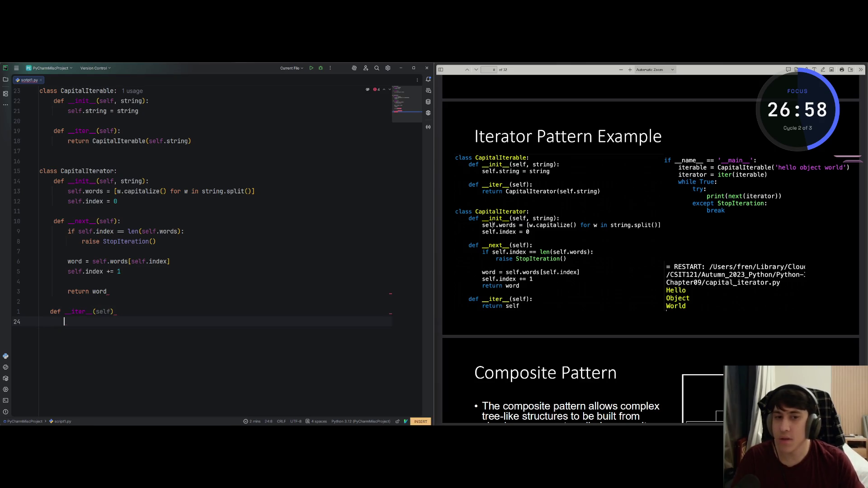
pyautogui.write('return self')
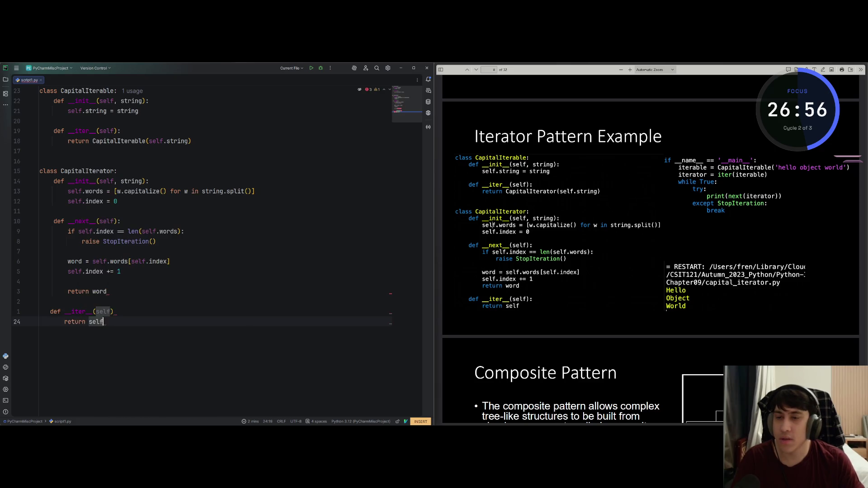
pyautogui.press('Escape')
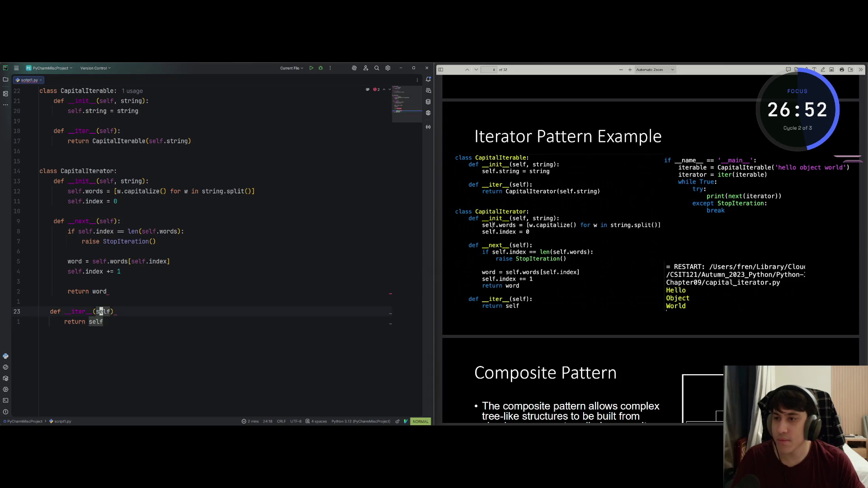
pyautogui.click(100, 292)
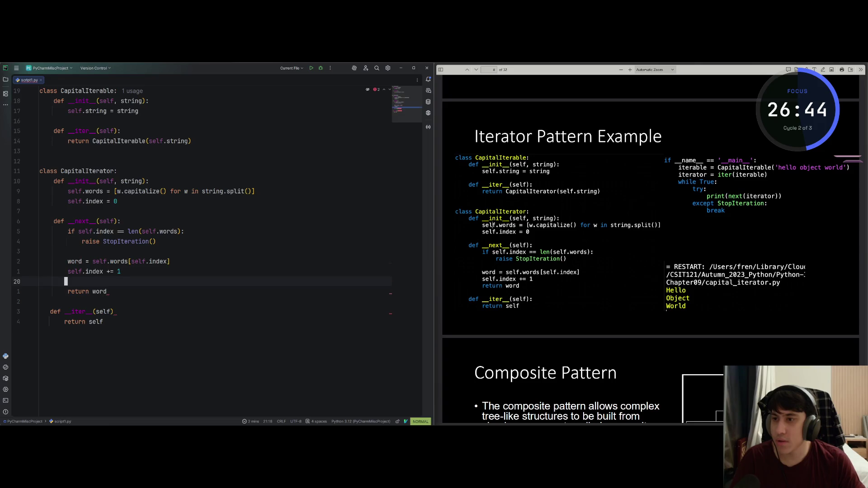
pyautogui.click(94, 321)
# - Start an if __name__ == '__main__' block below the classes
pyautogui.press('o')
pyautogui.press('Return')
pyautogui.press('Return')
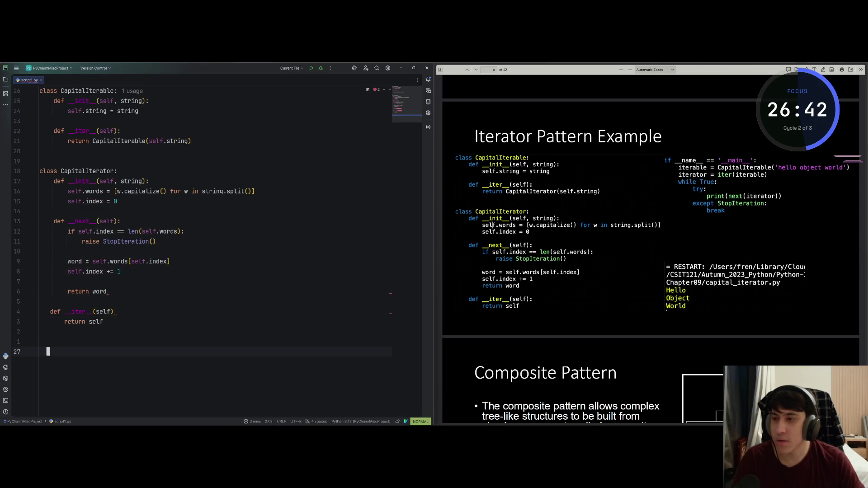
pyautogui.write('id')
pyautogui.press('BackSpace')
pyautogui.write('f ')
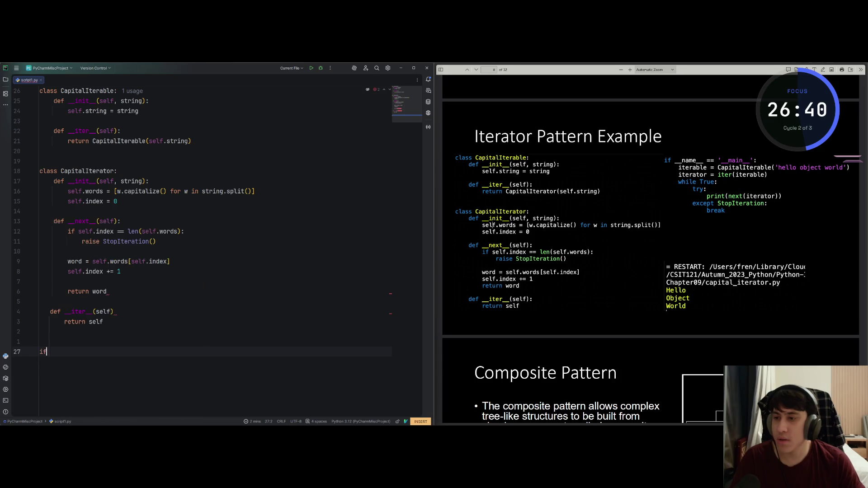
pyautogui.write('__name')
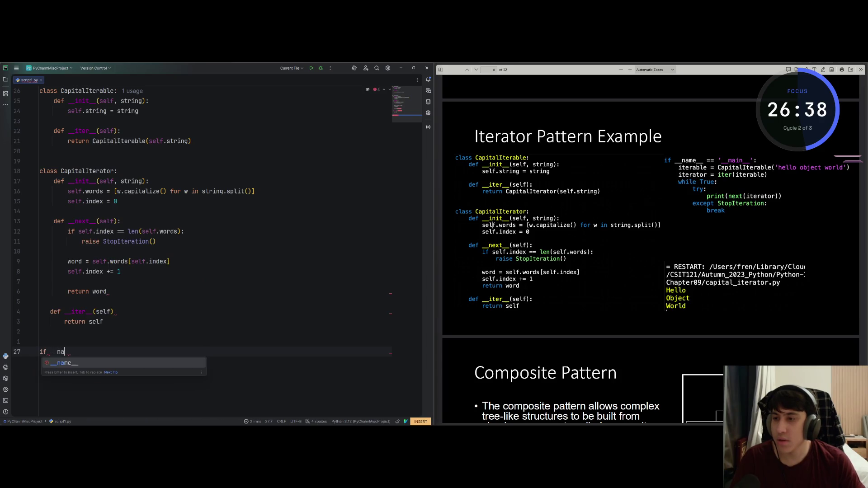
pyautogui.write('__ == "__main__')
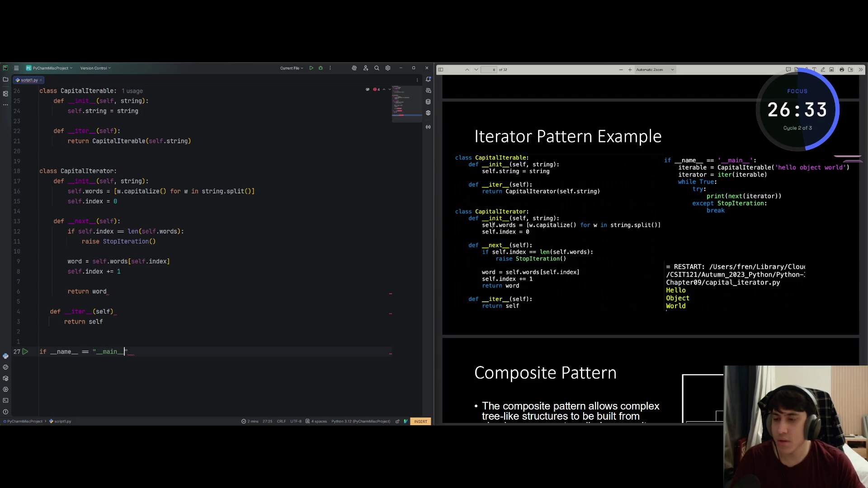
pyautogui.press('Escape')
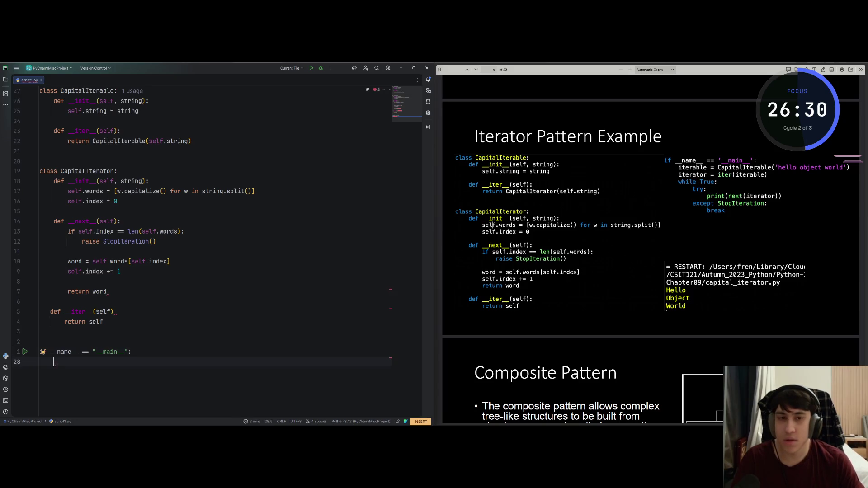
# - Assign iterable = CapitalIterable('hello object world') in the main block
pyautogui.write('ite')
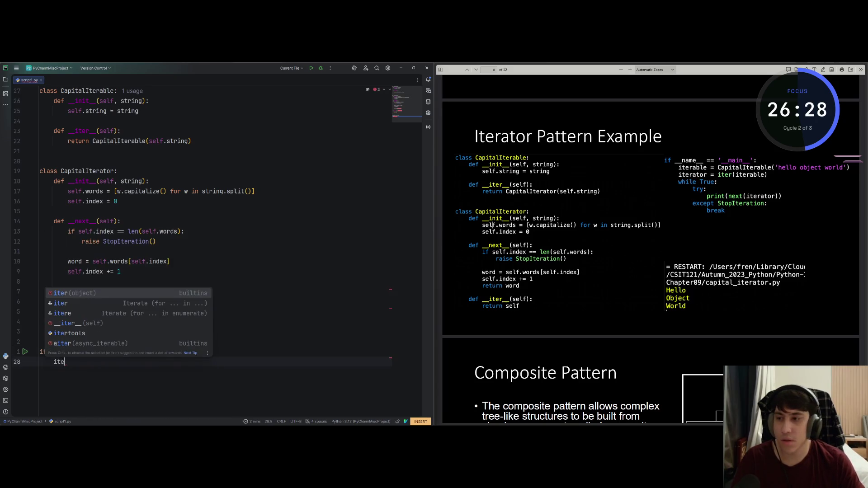
pyautogui.write('rable')
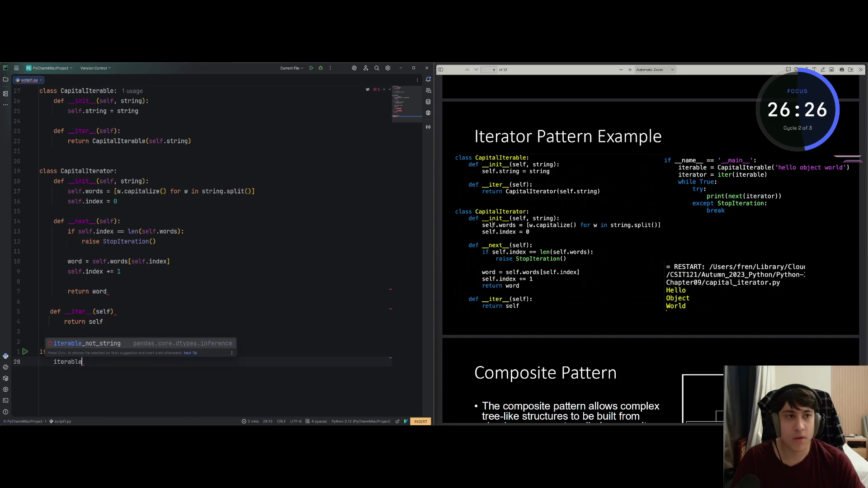
pyautogui.write('= Cap')
pyautogui.press('Down')
pyautogui.press('Return')
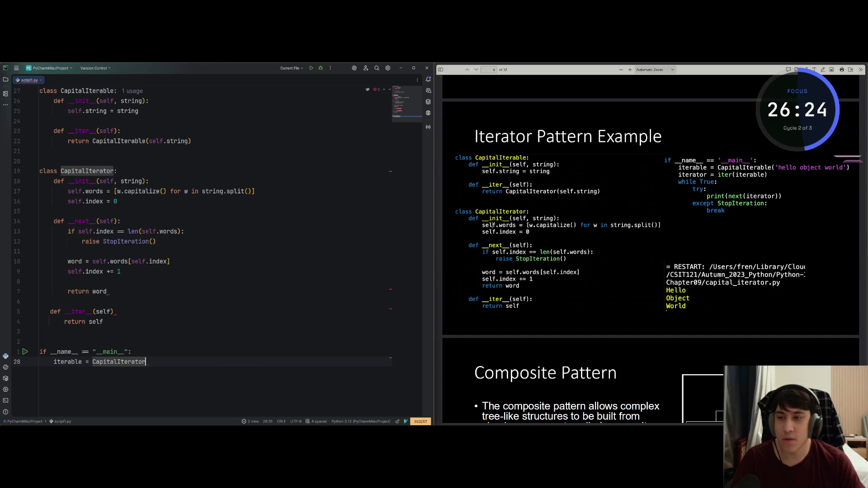
pyautogui.press('BackSpace')
pyautogui.press('BackSpace')
pyautogui.press('BackSpace')
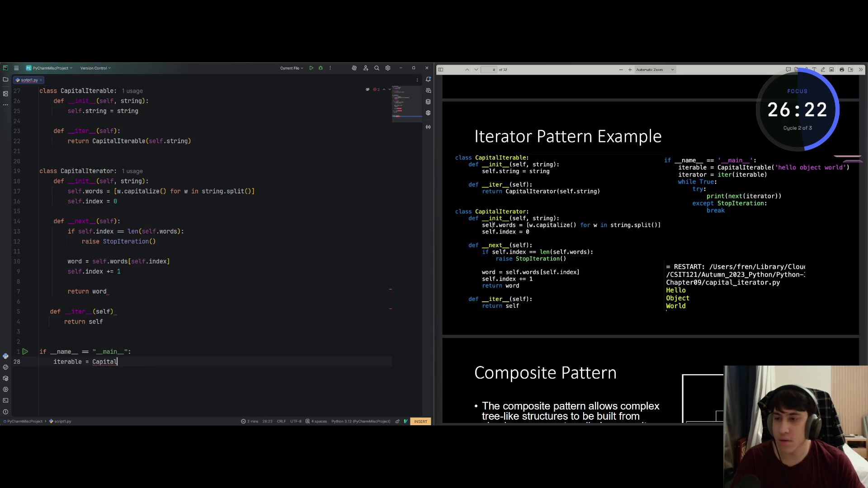
pyautogui.write('i')
pyautogui.press('Down')
pyautogui.press('Return')
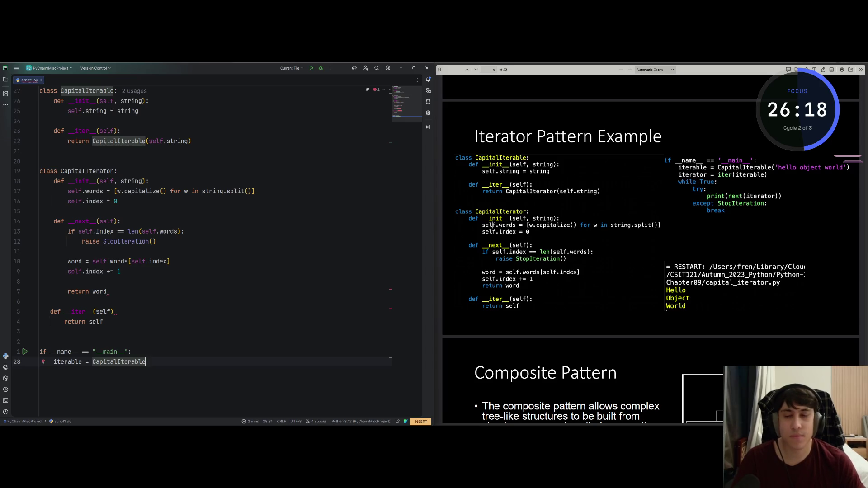
pyautogui.write("('")
pyautogui.write('hello')
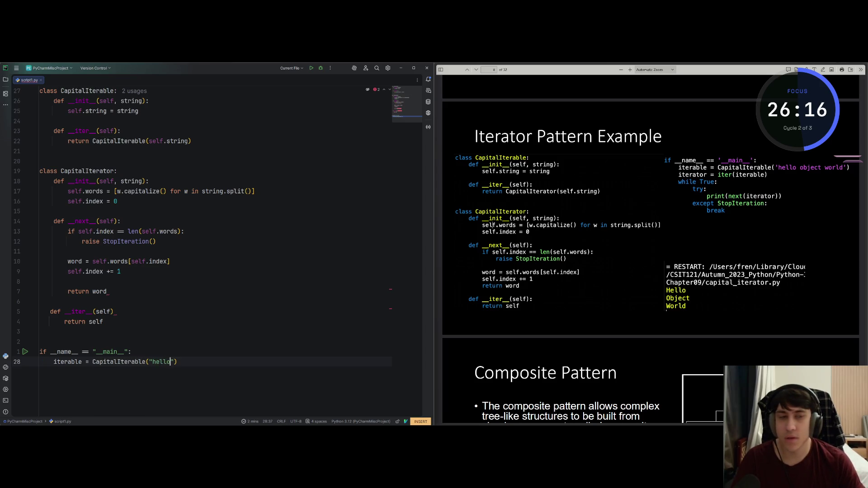
pyautogui.write(' ect')
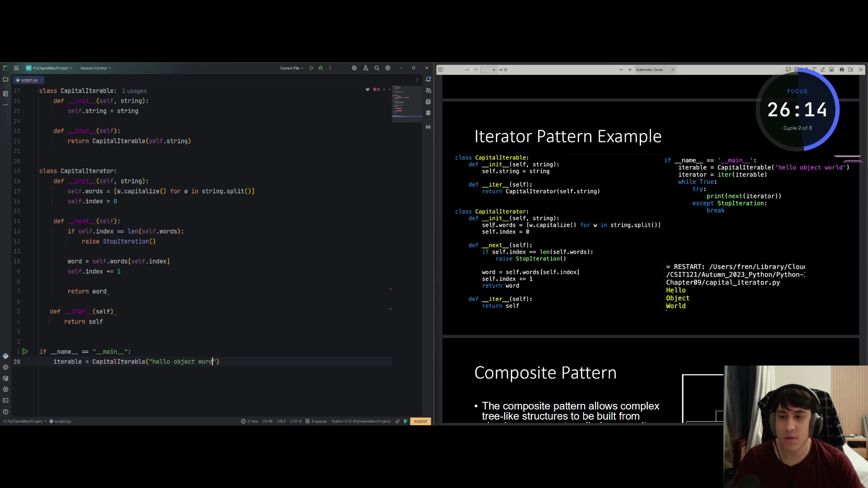
pyautogui.press('BackSpace')
pyautogui.write('ld')
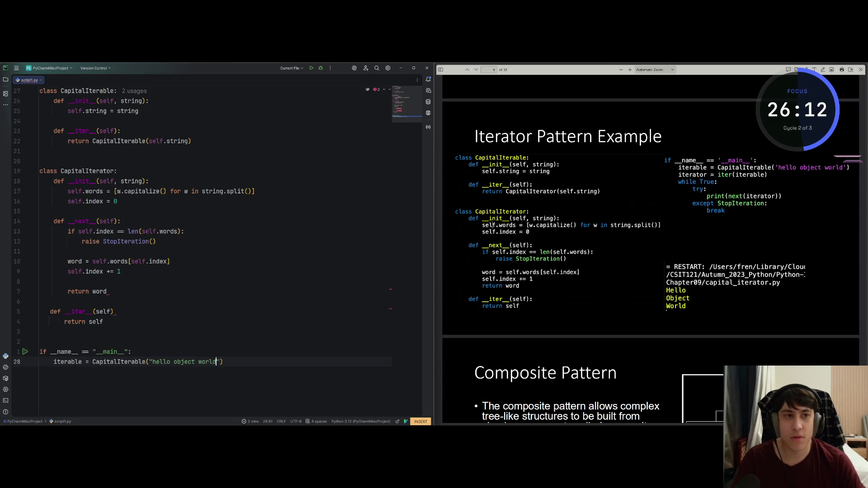
# - Add iterator = iter(iterable), undoing an unwanted for-loop template
pyautogui.press('End')
pyautogui.press('Return')
pyautogui.write('itera')
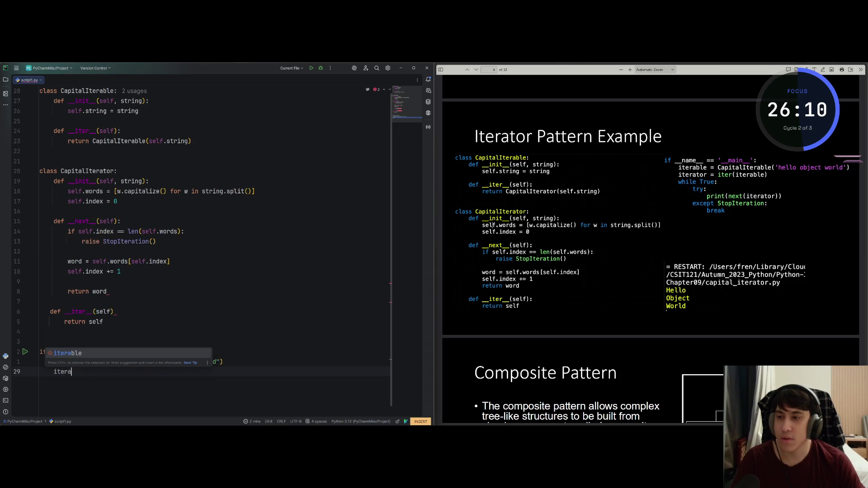
pyautogui.press('Return')
pyautogui.press('BackSpace')
pyautogui.press('BackSpace')
pyautogui.press('BackSpace')
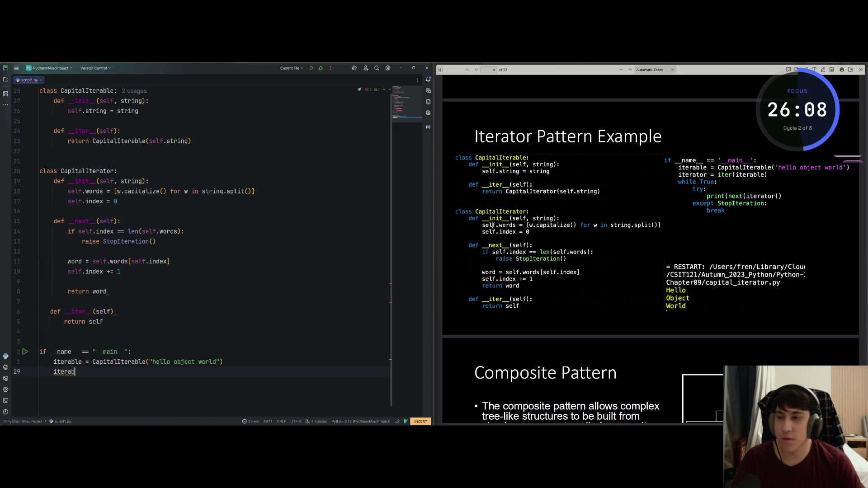
pyautogui.write('rator')
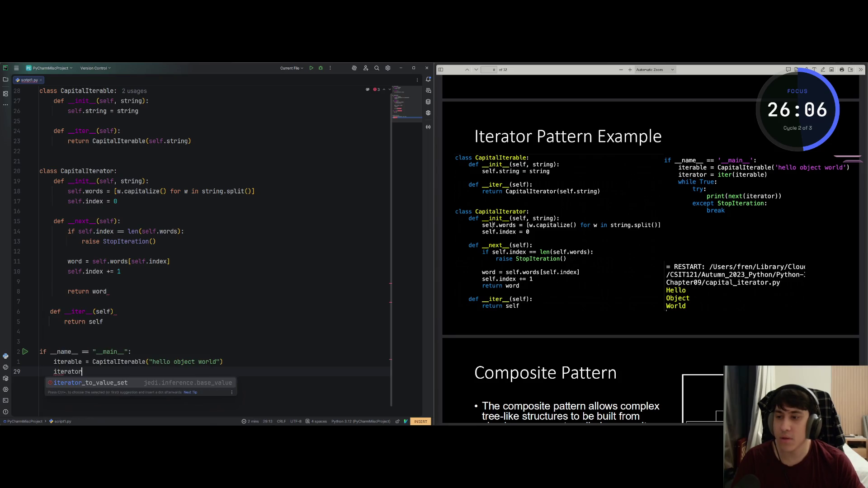
pyautogui.write(' = for  in iter')
pyautogui.press('Return')
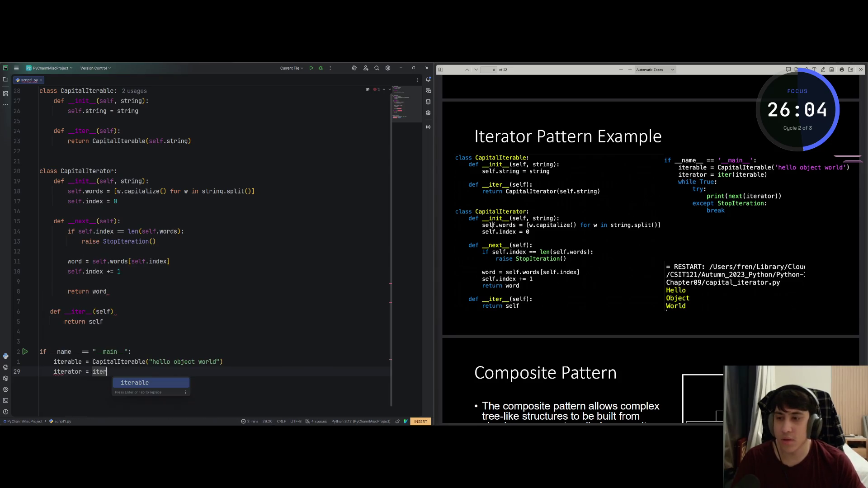
pyautogui.press('BackSpace')
pyautogui.press('Escape')
pyautogui.press('u')
pyautogui.press('u')
pyautogui.press('u')
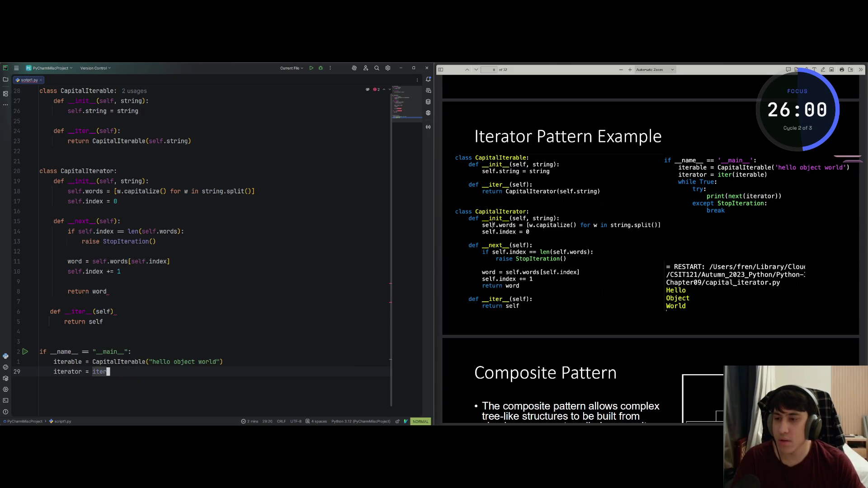
pyautogui.write('iter(')
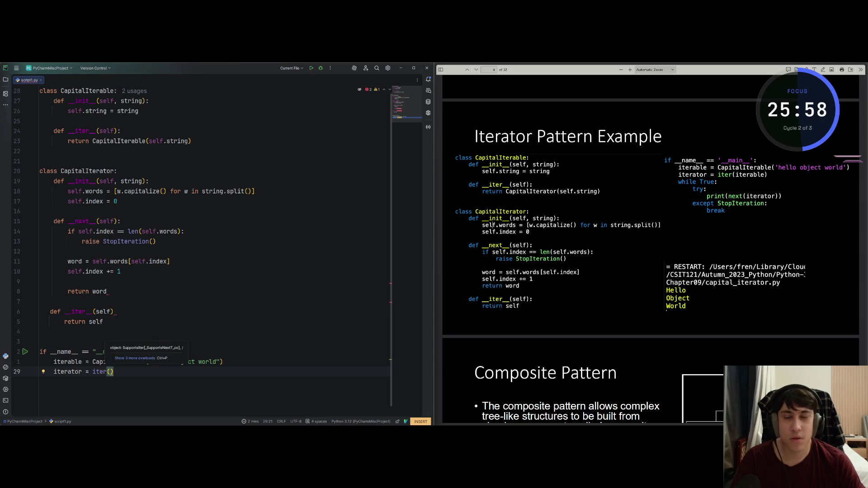
pyautogui.write('iter')
pyautogui.write('able')
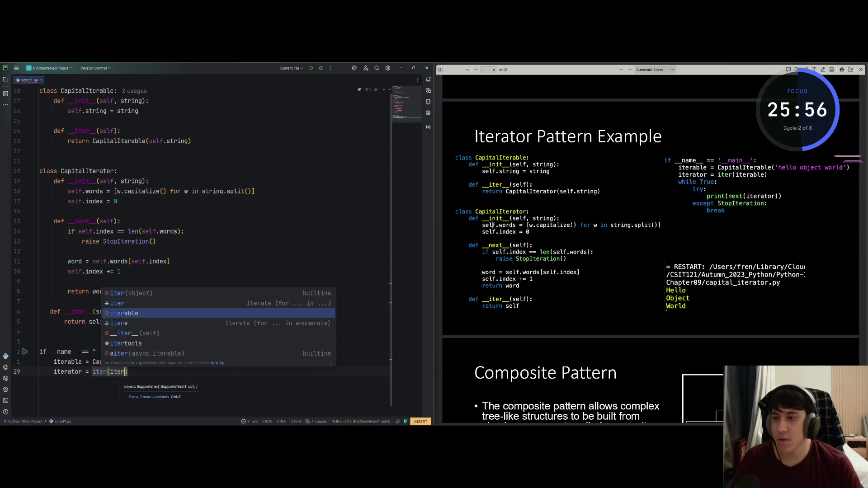
pyautogui.press('Escape')
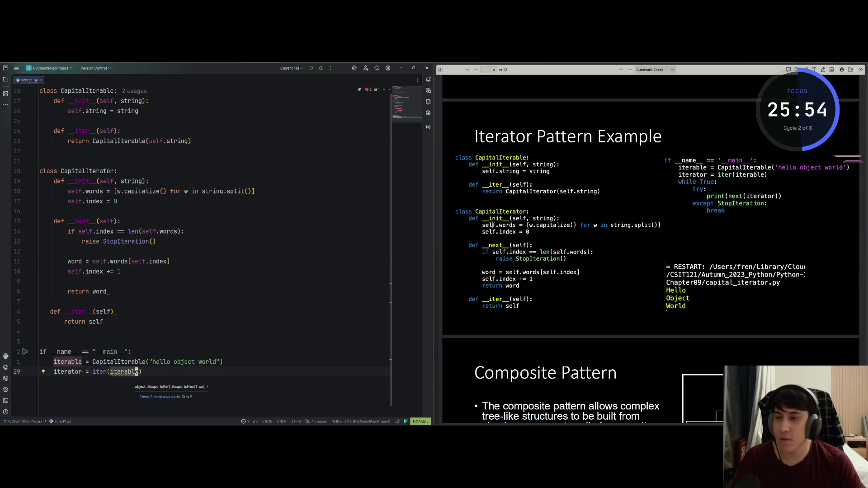
# - Add a while True loop with a try that prints next(iterator)
pyautogui.press('o')
pyautogui.press('Return')
pyautogui.write('while ')
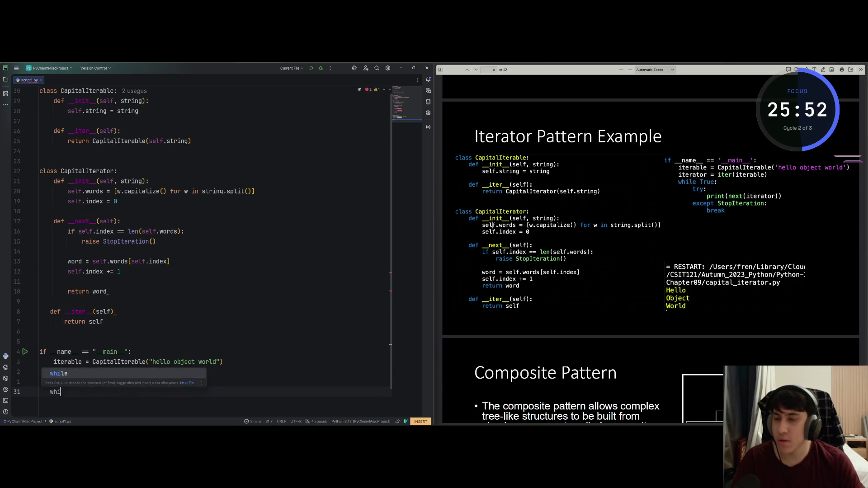
pyautogui.write('True:')
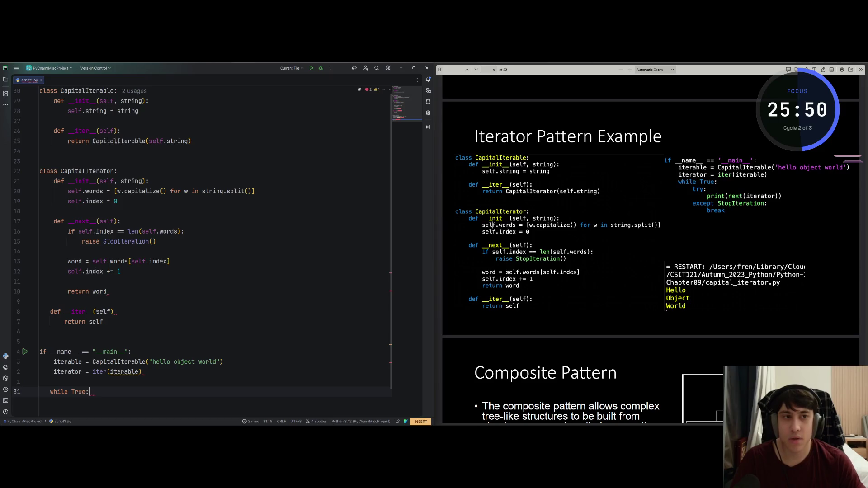
pyautogui.press('Return')
pyautogui.write('try:')
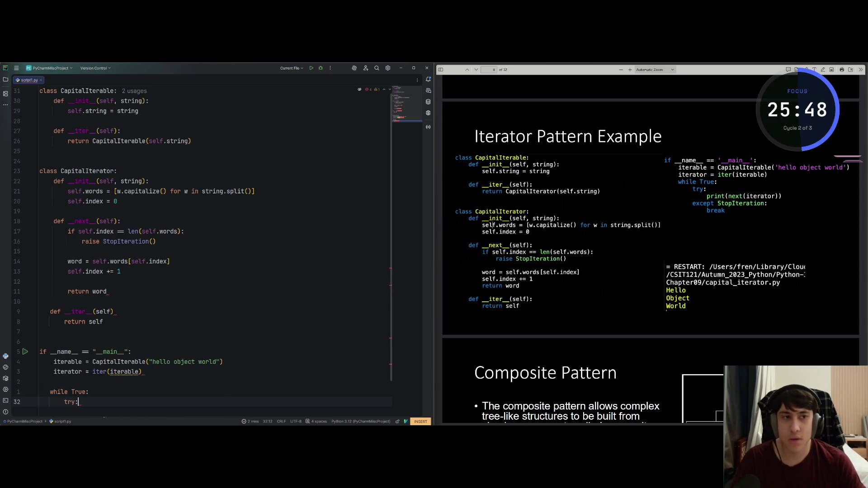
pyautogui.press('Return')
pyautogui.write('print(')
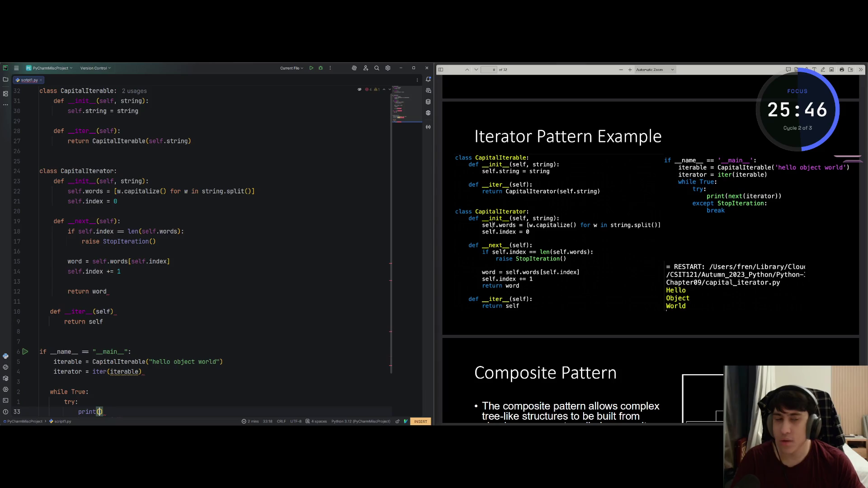
pyautogui.write('next(iterator')
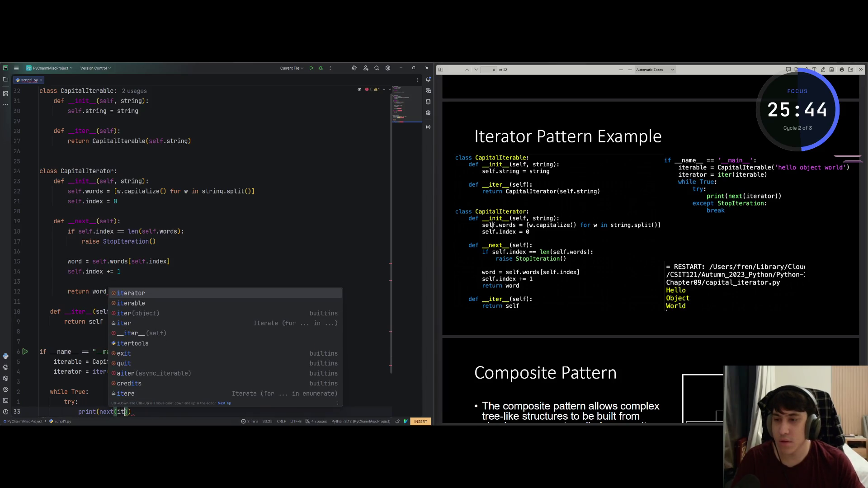
pyautogui.press('End')
pyautogui.press('Return')
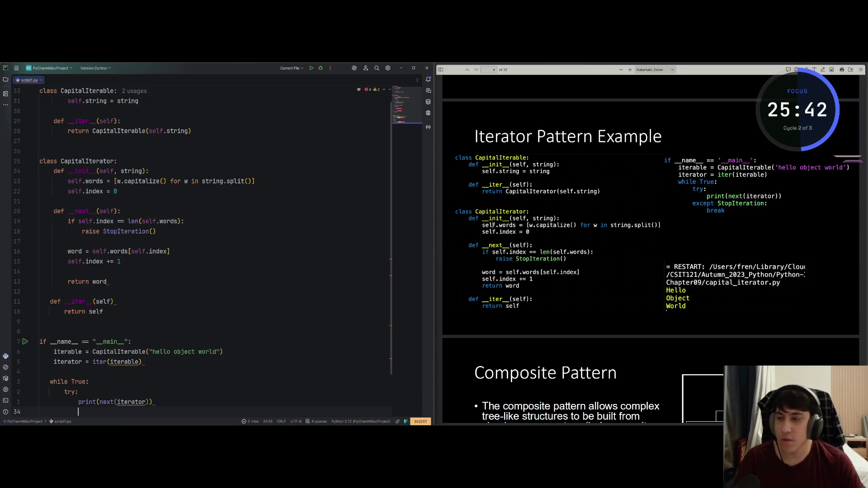
pyautogui.press('BackSpace')
pyautogui.press('BackSpace')
pyautogui.press('BackSpace')
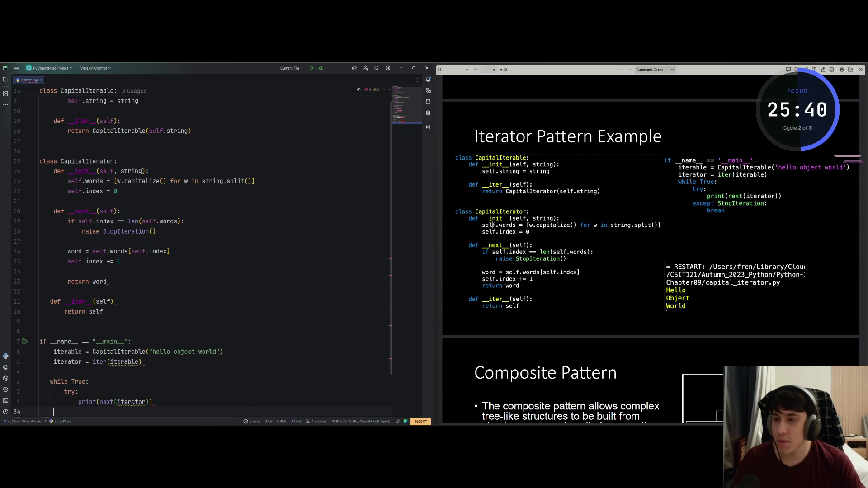
pyautogui.press('BackSpace')
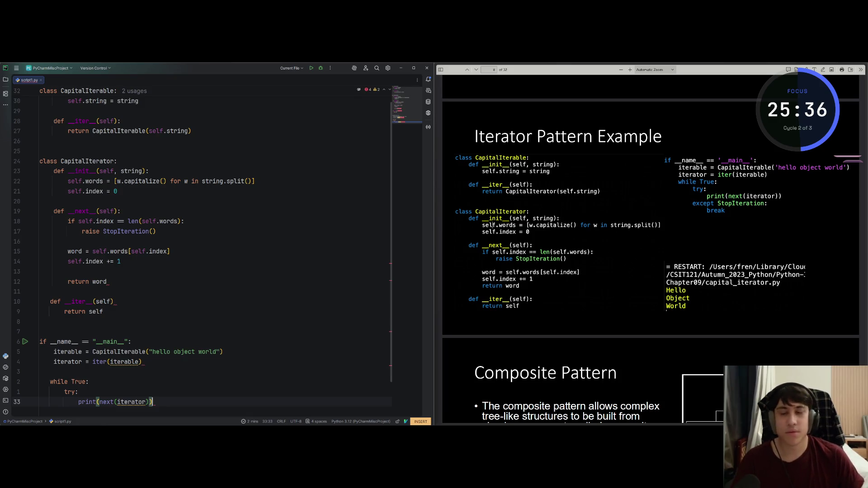
# - Add an except StopIteration clause that breaks out of the loop
pyautogui.press('Return')
pyautogui.write('ex')
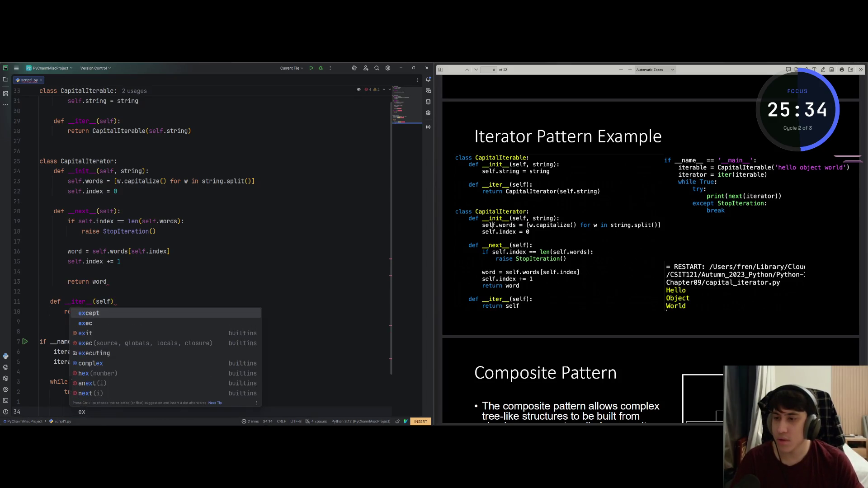
pyautogui.press('Return')
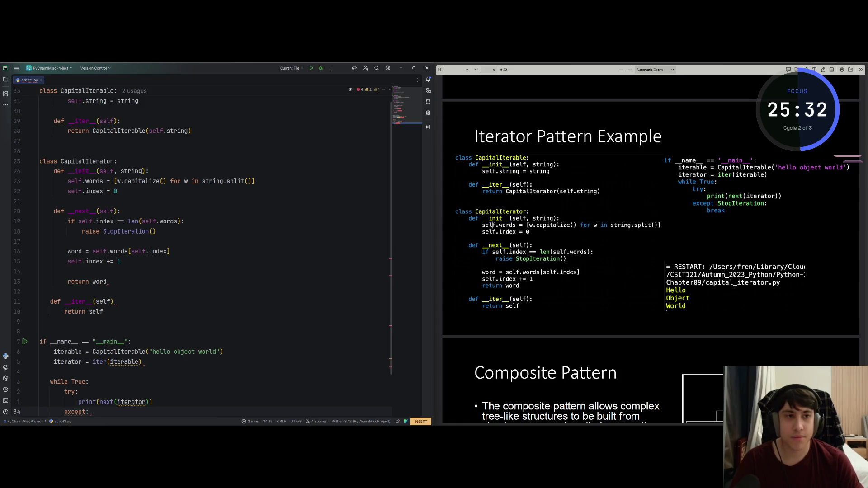
pyautogui.press('BackSpace')
pyautogui.write('Stop')
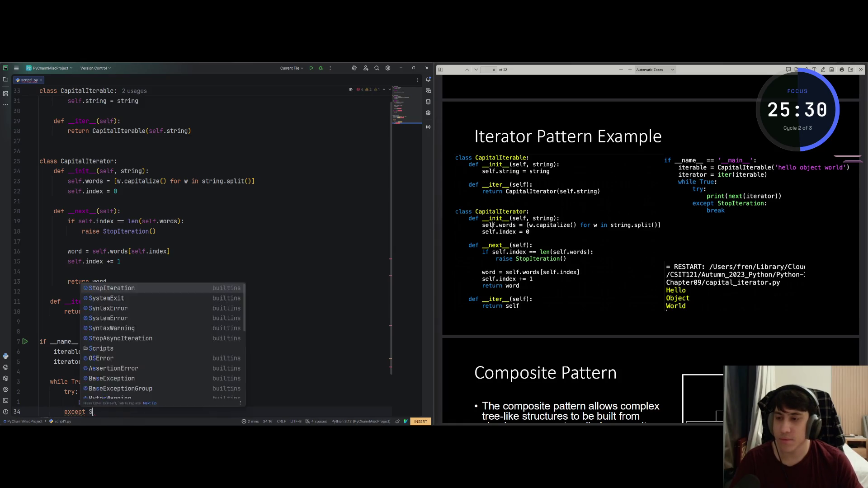
pyautogui.press('Return')
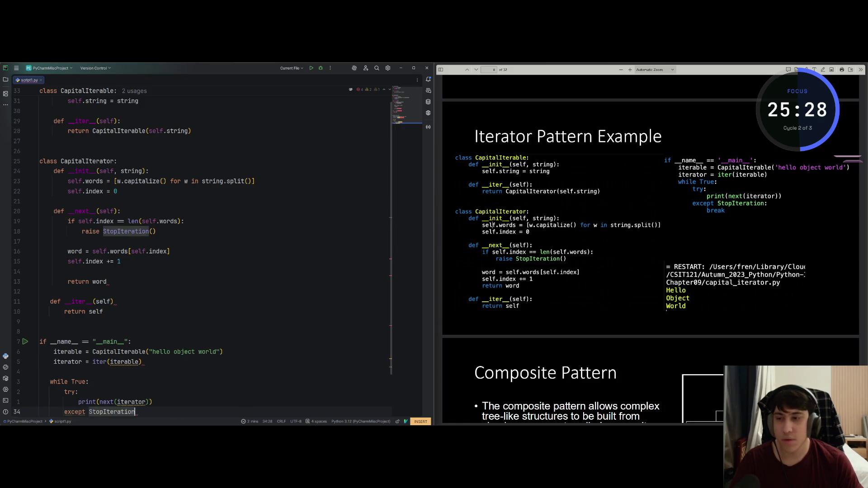
pyautogui.write(':')
pyautogui.press('Return')
pyautogui.write('break')
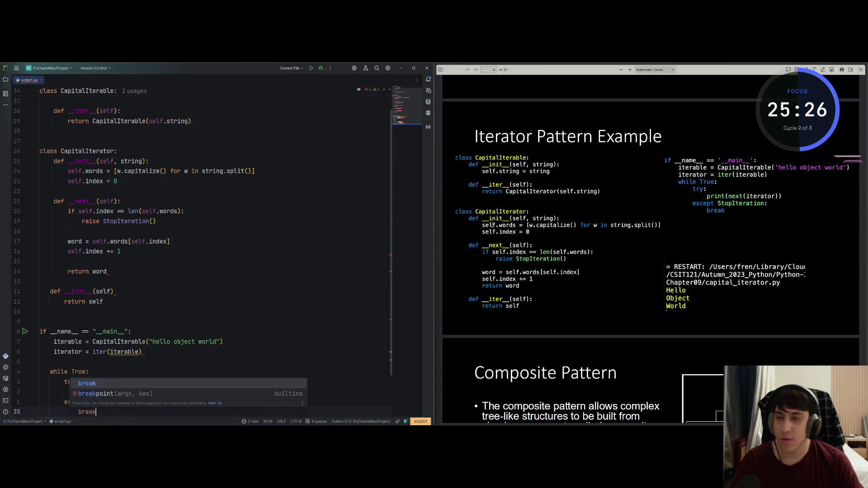
pyautogui.press('Escape')
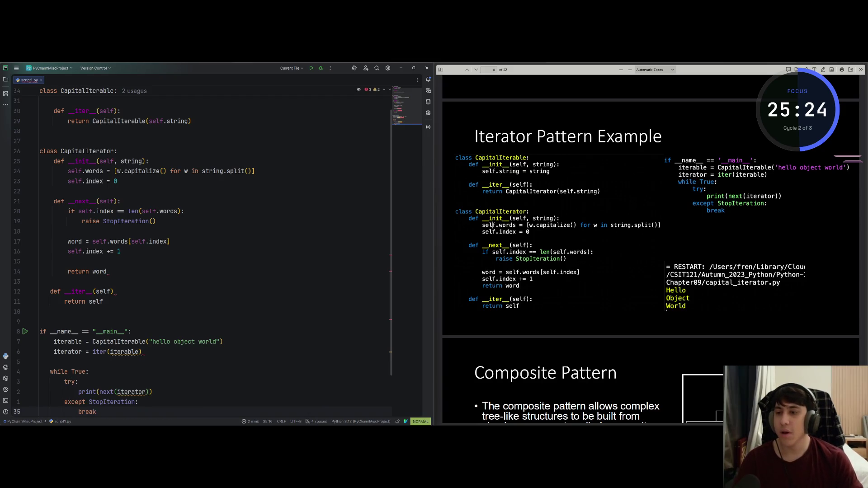
pyautogui.press('k')
pyautogui.press('k')
pyautogui.press('k')
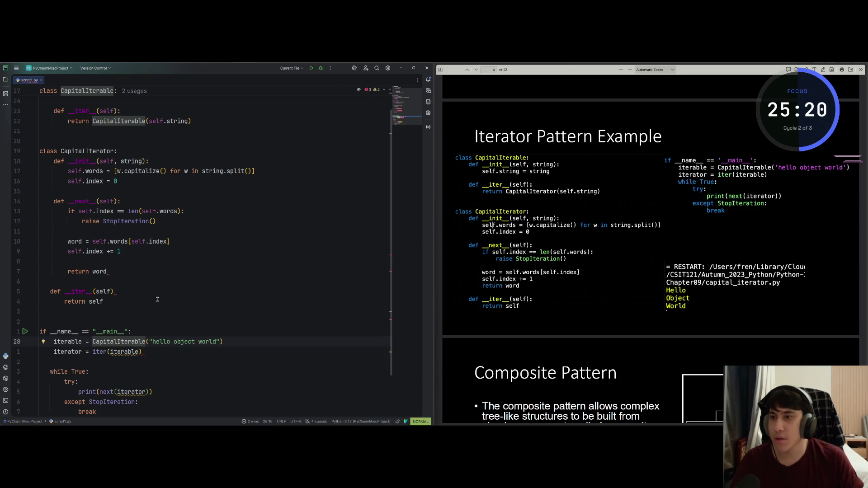
# - Run script1.py with Shift+F10, getting an IndentationError at the line 23 __iter__ definition
pyautogui.click(140, 252)
pyautogui.click(180, 246)
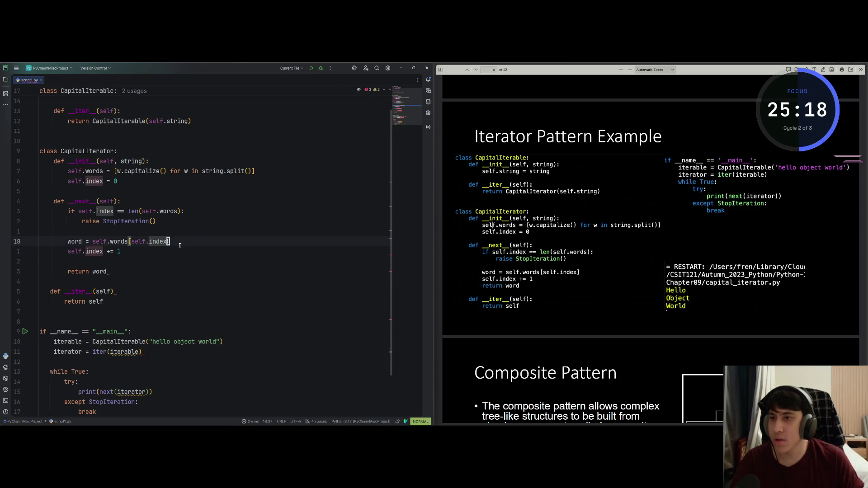
pyautogui.press('^')
pyautogui.press('$')
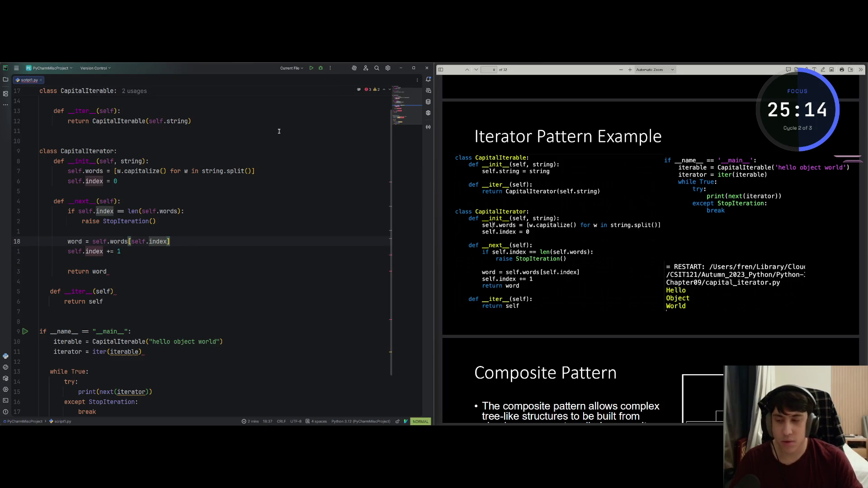
pyautogui.hotkey('shift', 'F10')
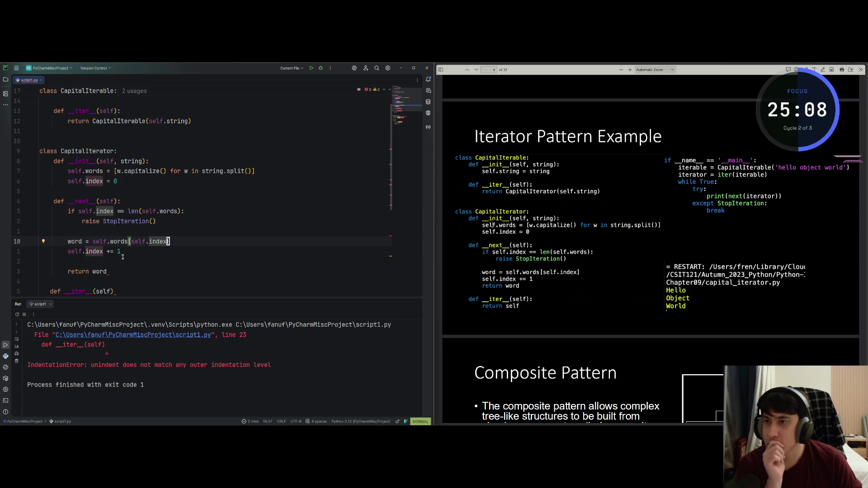
pyautogui.scroll(-1, 122, 256)
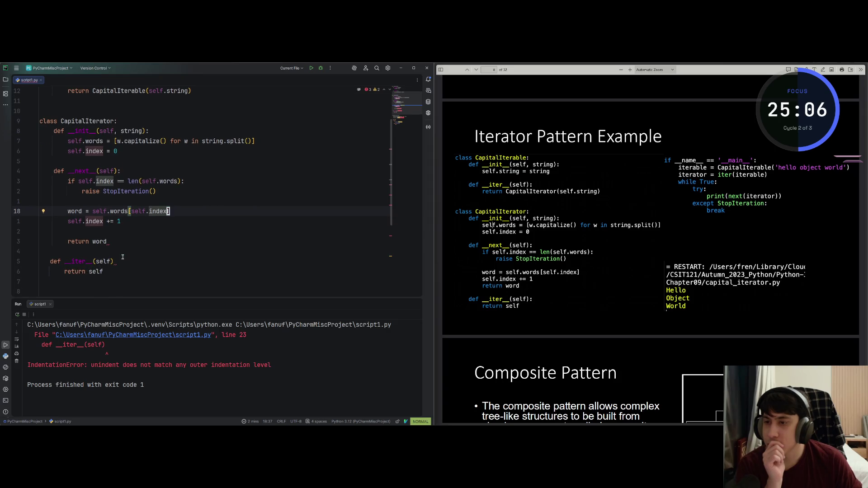
pyautogui.click(123, 256)
pyautogui.scroll(-1, 123, 257)
pyautogui.write('a:')
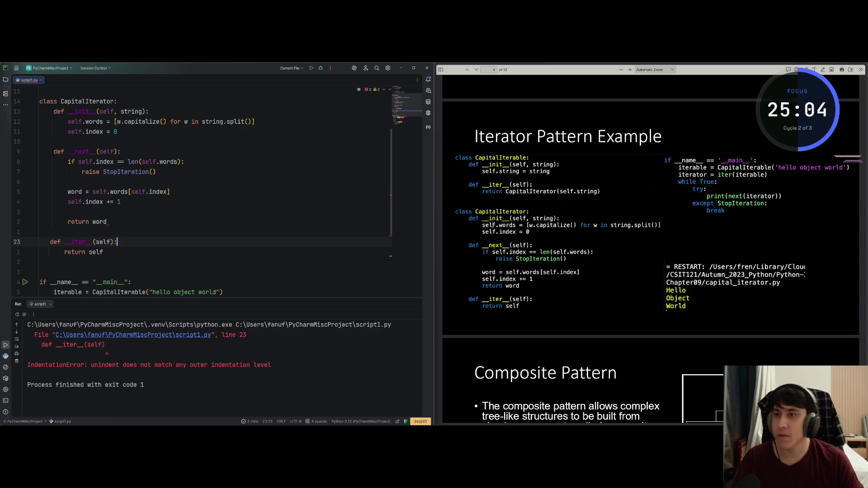
pyautogui.press('Escape')
pyautogui.press('k')
pyautogui.press('k')
pyautogui.press('k')
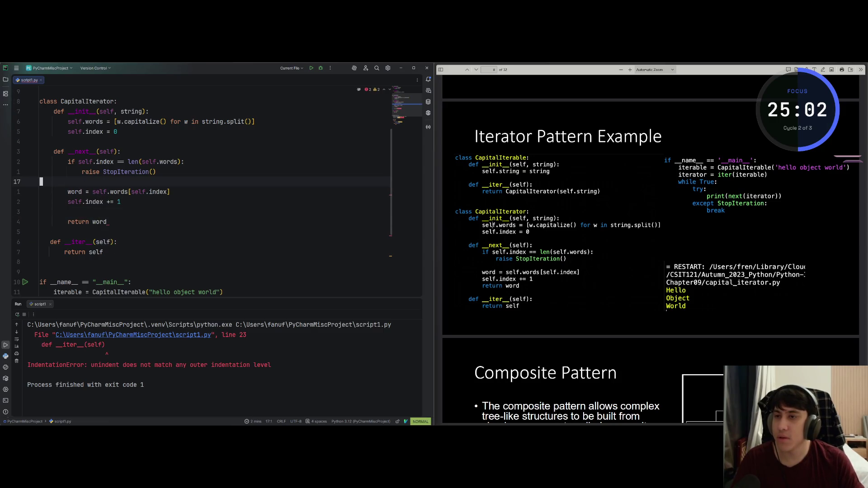
pyautogui.press('j')
pyautogui.press('j')
pyautogui.press('j')
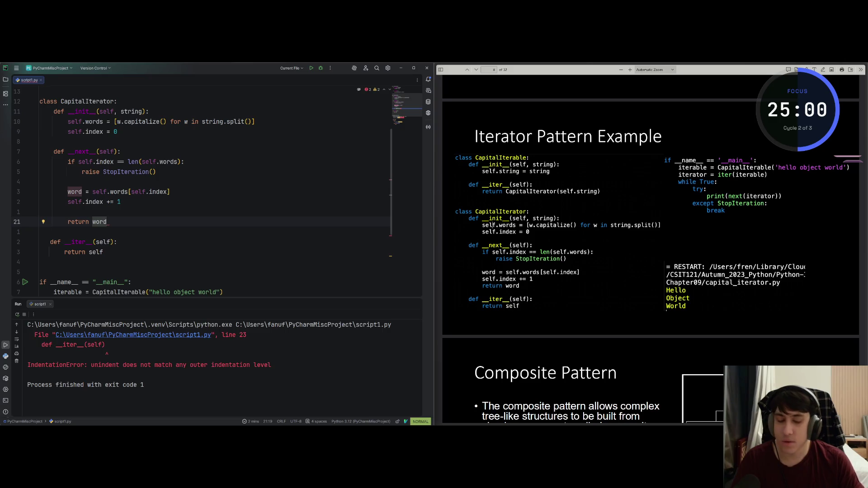
pyautogui.hotkey('shift', 'F10')
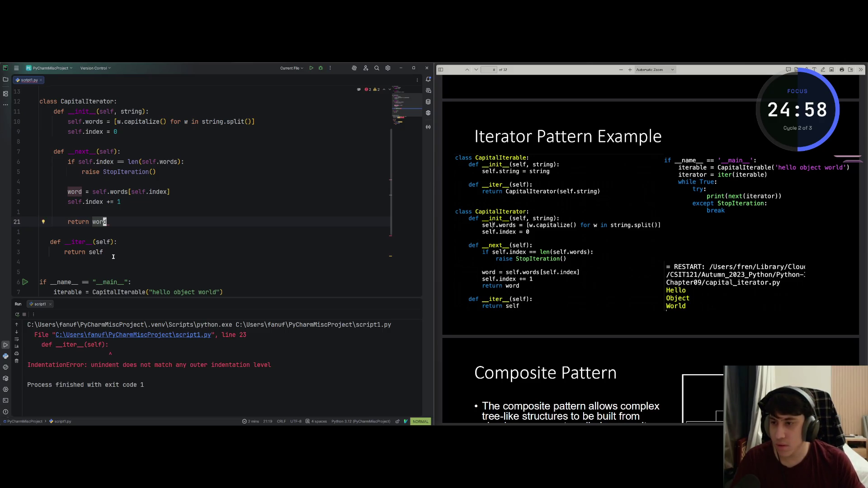
pyautogui.press('j')
pyautogui.press('j')
pyautogui.press('j')
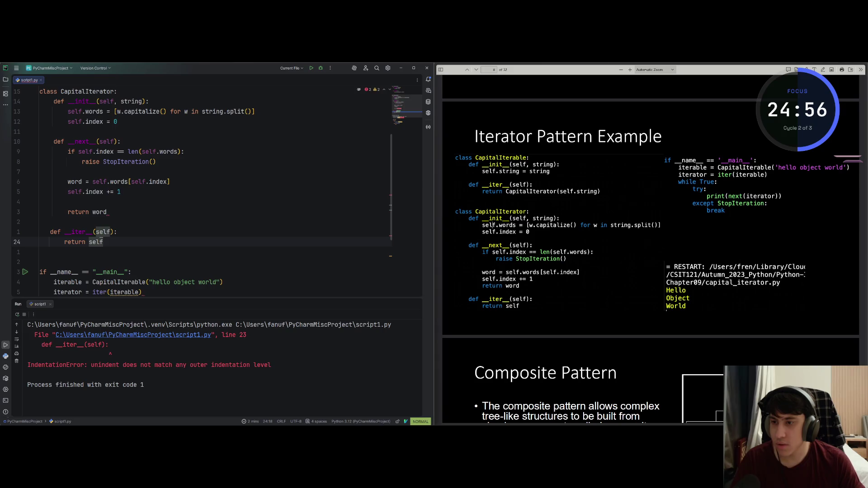
pyautogui.press('k')
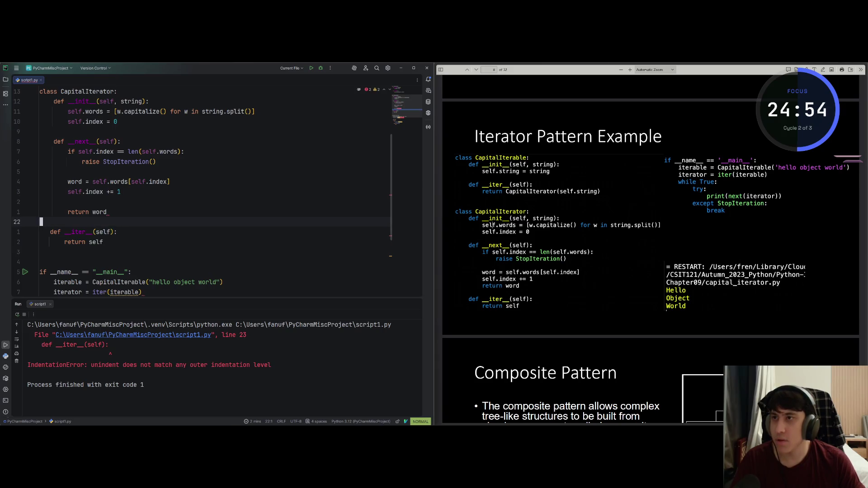
pyautogui.press('{')
pyautogui.press('b')
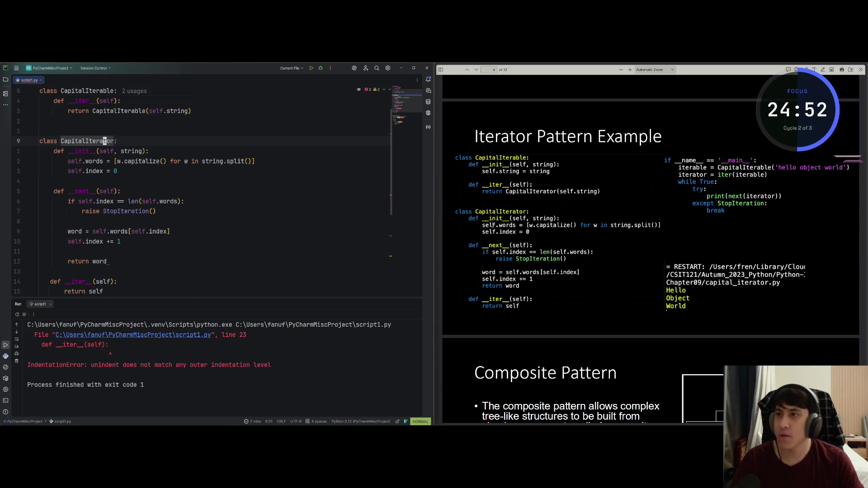
pyautogui.press('j')
pyautogui.press('j')
pyautogui.press('j')
pyautogui.press('w')
pyautogui.press('w')
pyautogui.press('w')
pyautogui.press('j')
pyautogui.press('j')
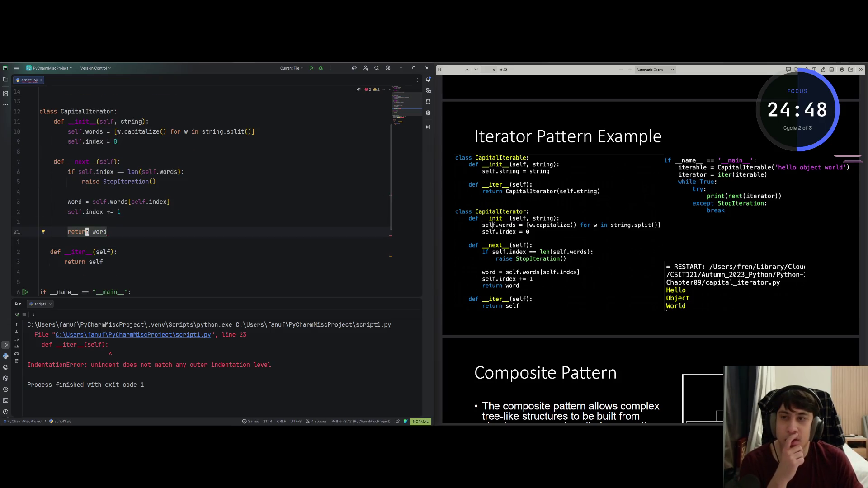
pyautogui.press('k')
pyautogui.press('k')
pyautogui.press('k')
pyautogui.press('j')
pyautogui.press('j')
pyautogui.press('j')
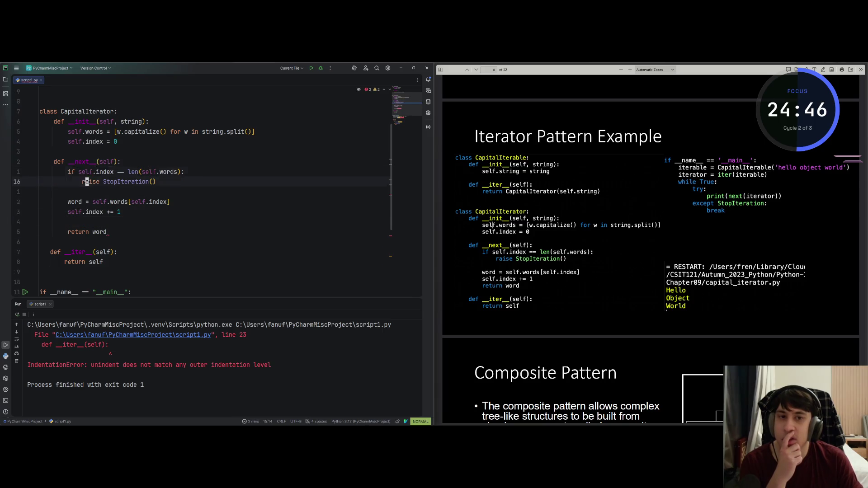
pyautogui.press('k')
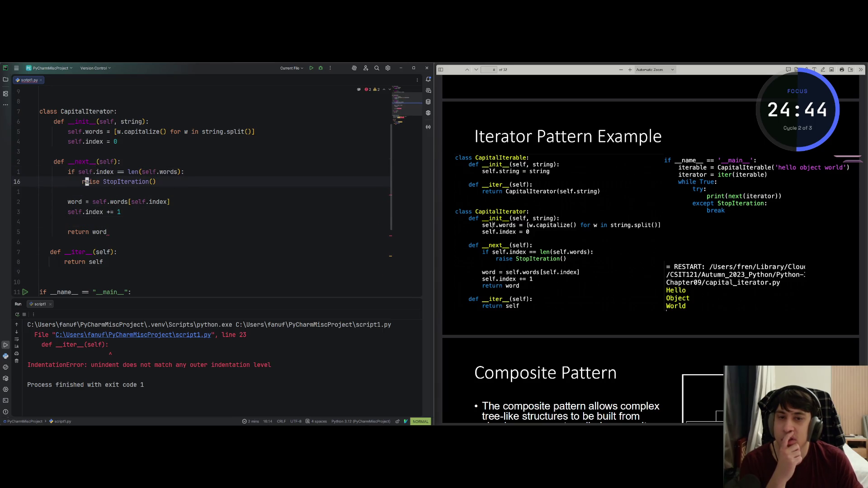
pyautogui.press('j')
pyautogui.press('j')
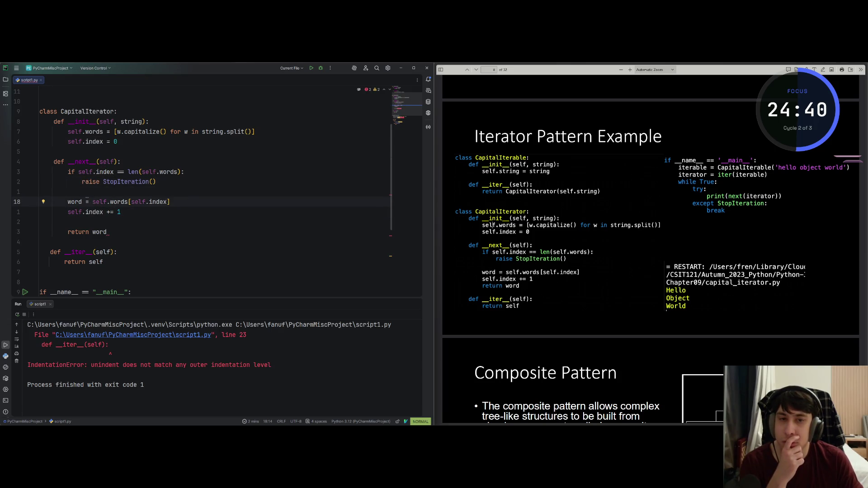
pyautogui.press('w')
pyautogui.press('w')
pyautogui.press('w')
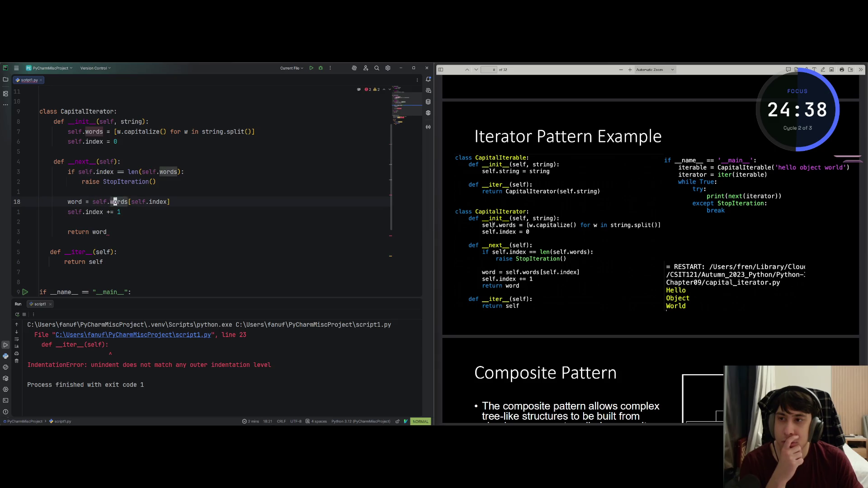
pyautogui.press('l')
pyautogui.press('l')
pyautogui.press('l')
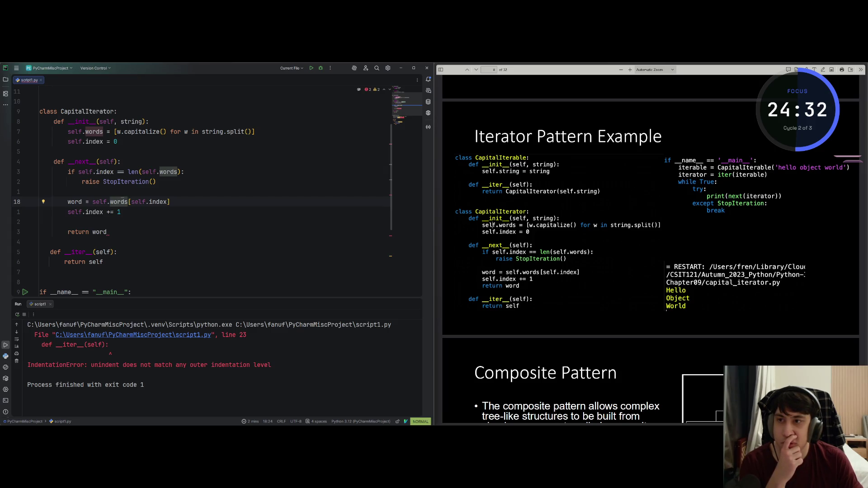
pyautogui.click(132, 202)
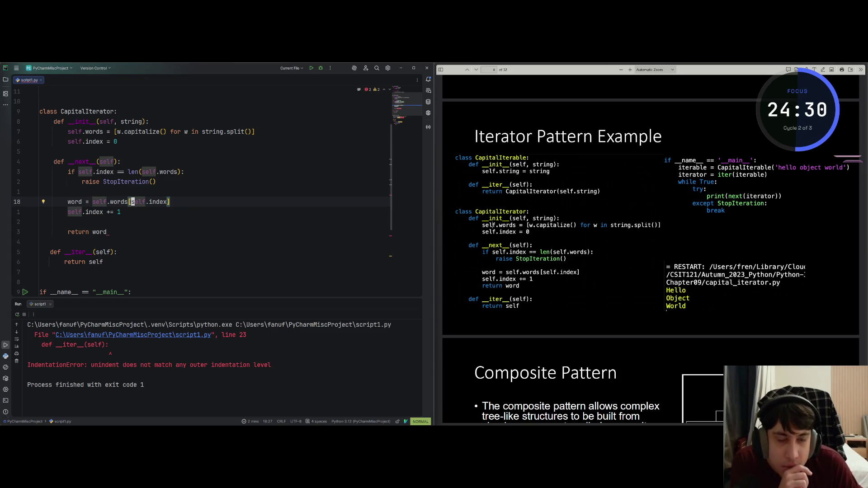
pyautogui.click(144, 202)
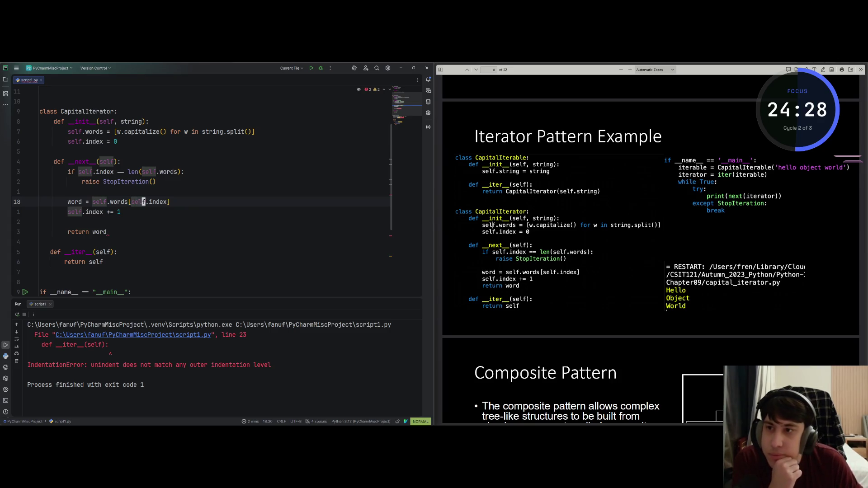
pyautogui.click(89, 212)
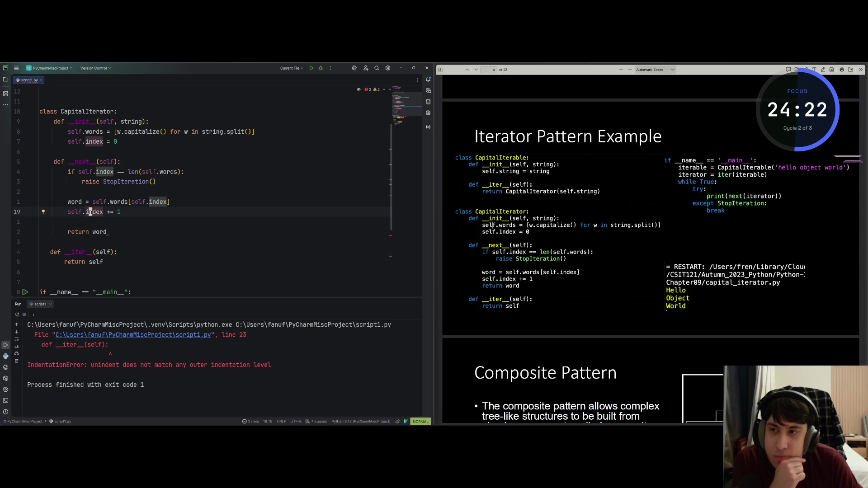
pyautogui.click(119, 212)
pyautogui.press('j')
pyautogui.press('j')
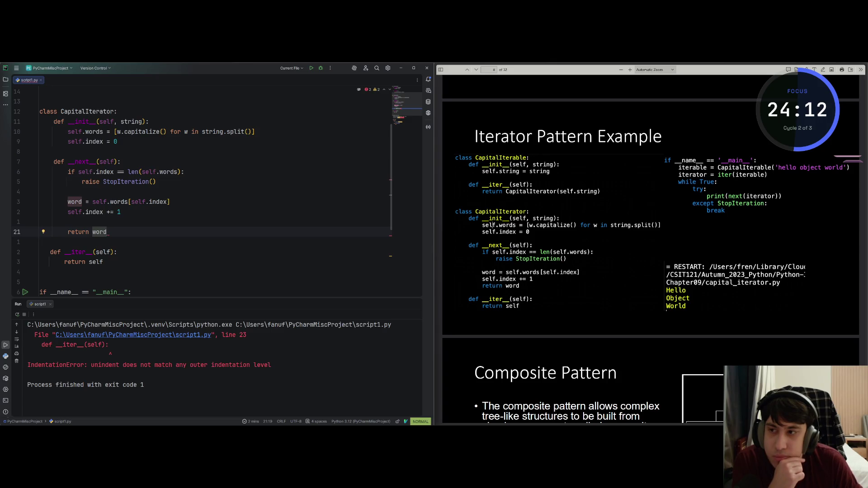
pyautogui.click(115, 242)
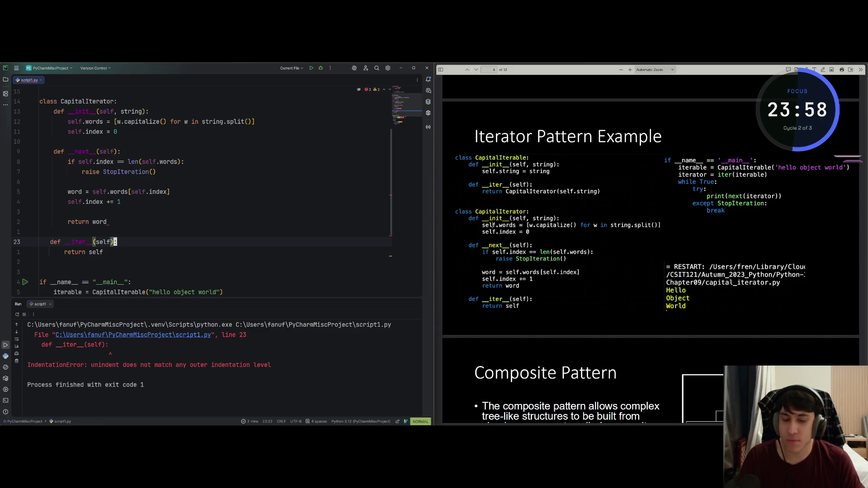
# - Search the plugin Marketplace for 'claude code' and install Claude Code [Beta]
pyautogui.hotkey('ctrl', 'alt', 's')
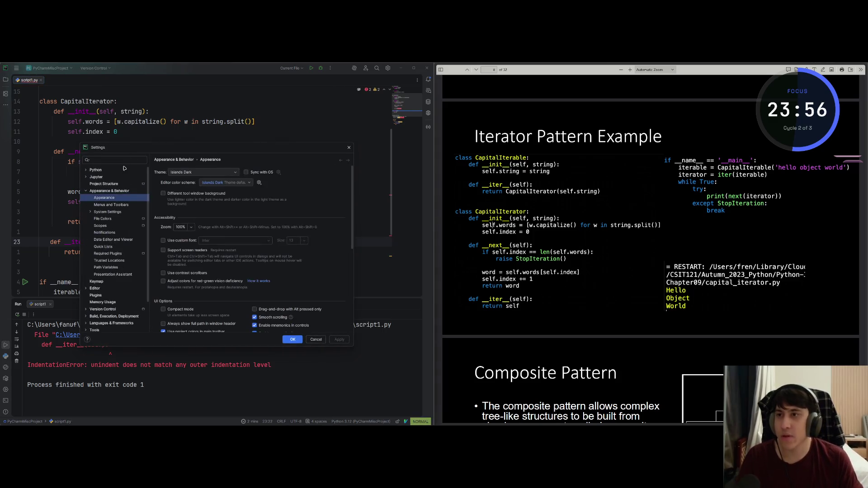
pyautogui.click(96, 289)
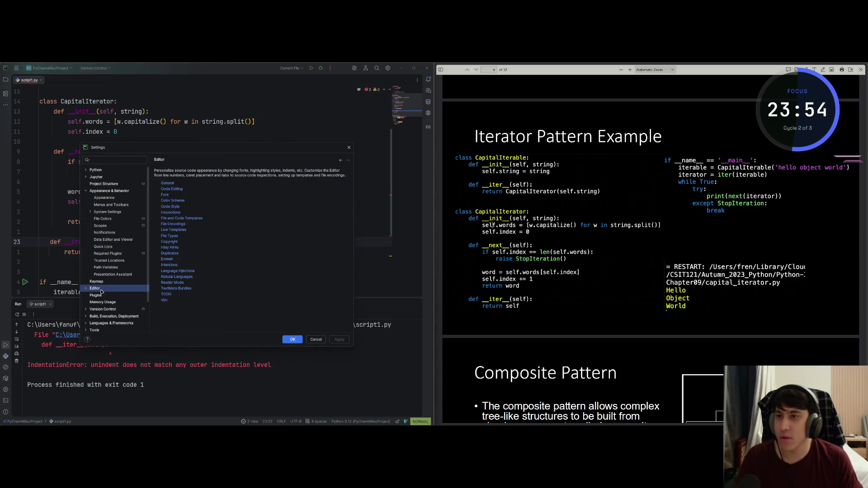
pyautogui.click(106, 296)
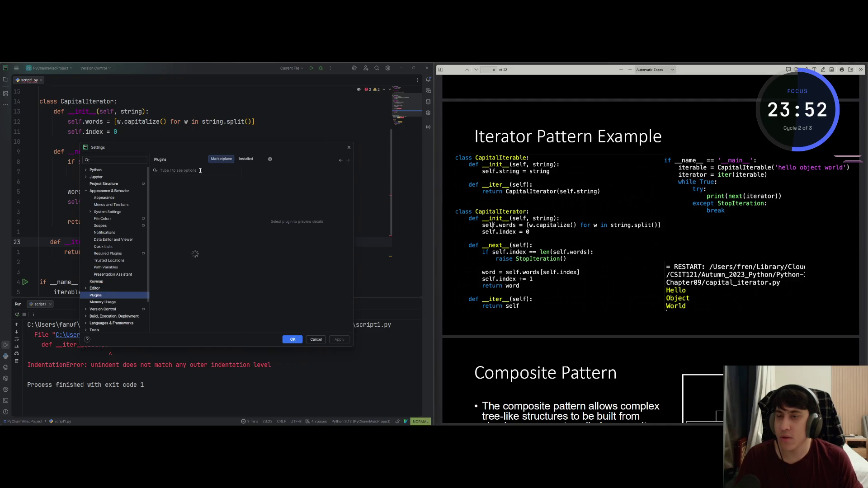
pyautogui.write('claude code')
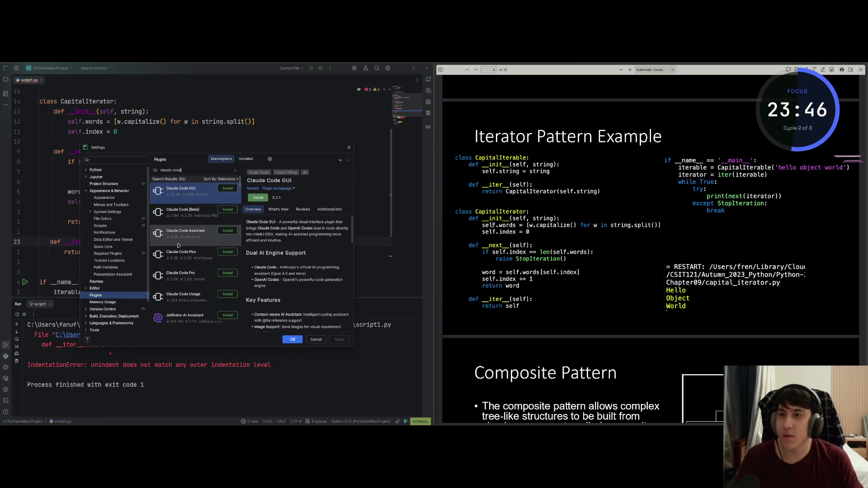
pyautogui.scroll(-6, 301, 262)
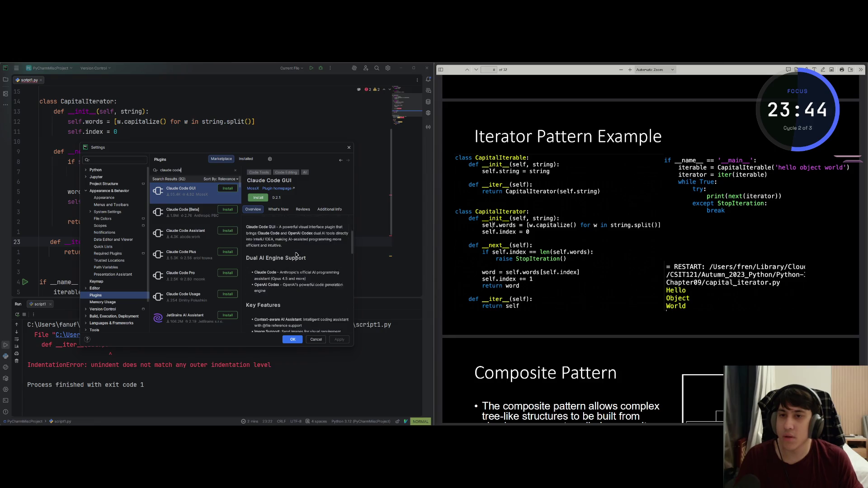
pyautogui.scroll(-3, 294, 246)
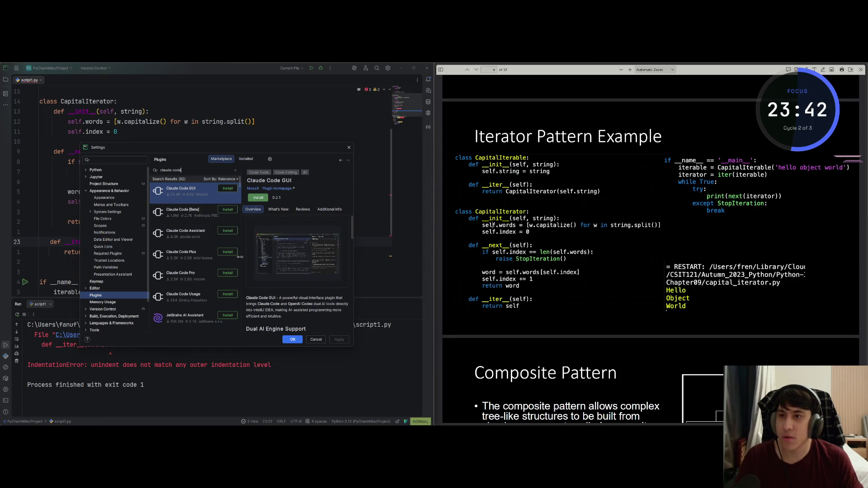
pyautogui.click(219, 212)
pyautogui.click(218, 212)
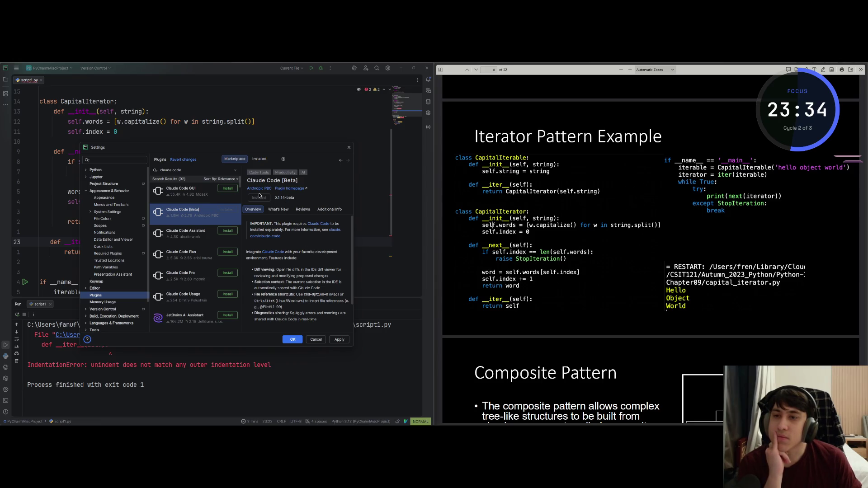
# - Review the Claude Code GUI plugin details and screenshots, then apply the plugin installations
pyautogui.click(199, 190)
pyautogui.scroll(-3, 291, 259)
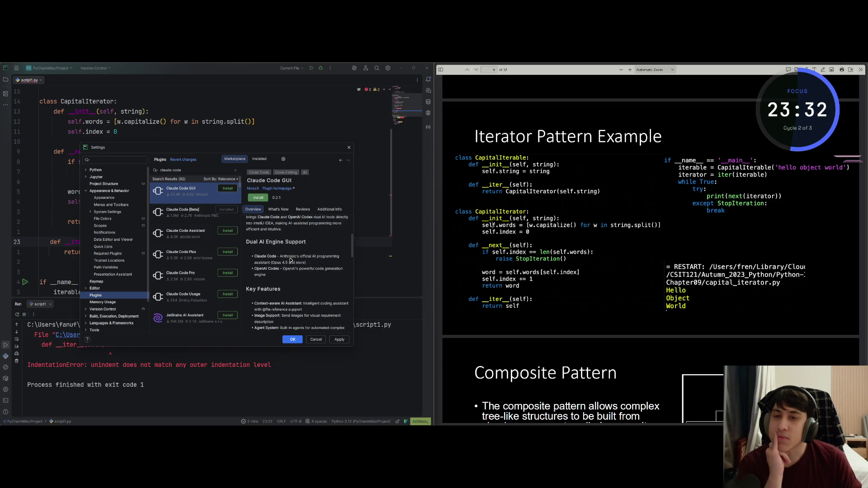
pyautogui.scroll(-5, 291, 259)
pyautogui.click(289, 256)
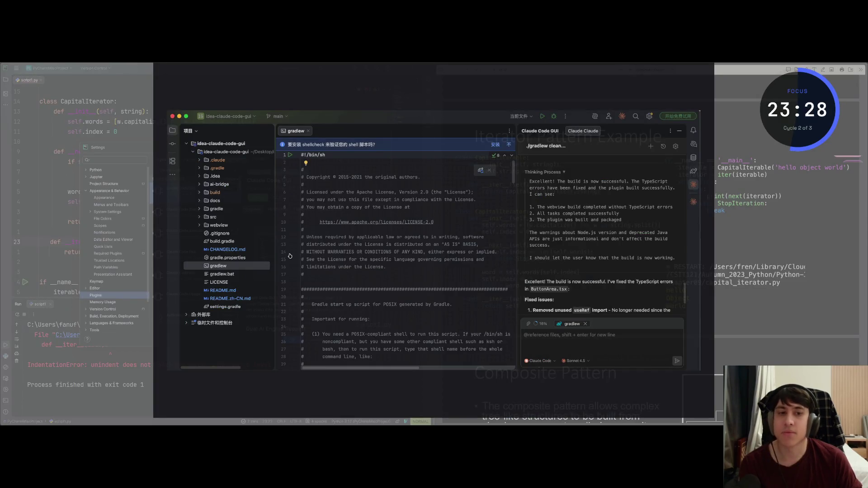
pyautogui.click(232, 226)
pyautogui.click(196, 215)
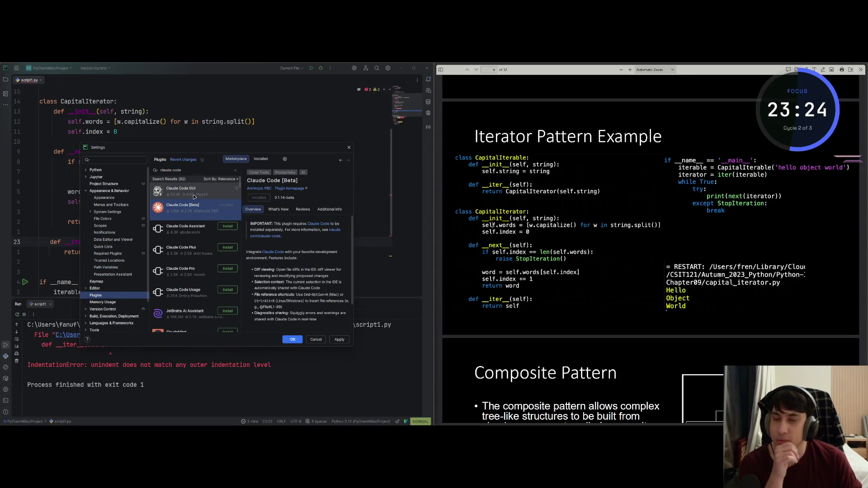
pyautogui.click(199, 202)
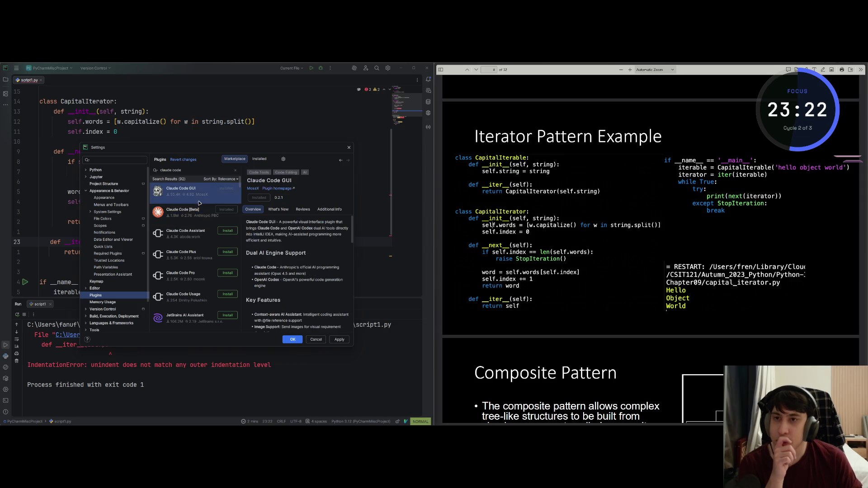
pyautogui.click(340, 341)
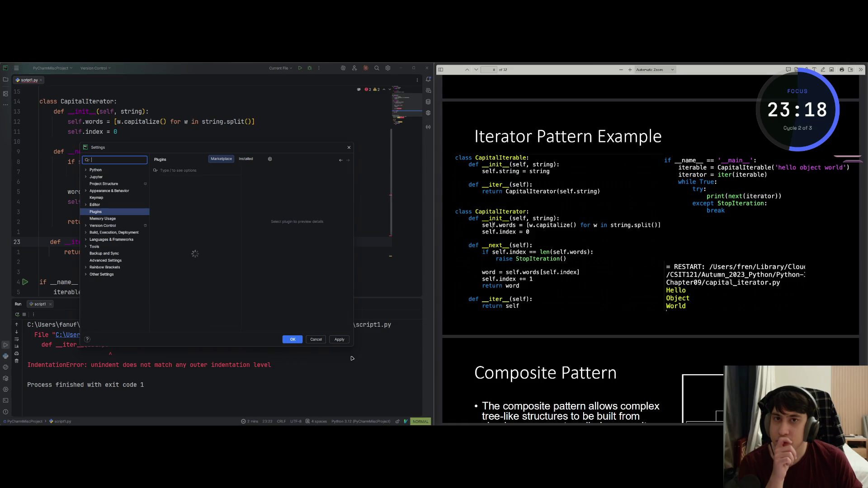
# - Filter installed plugins by 'claude' to confirm both Claude Code plugins are enabled, then click OK
pyautogui.click(239, 159)
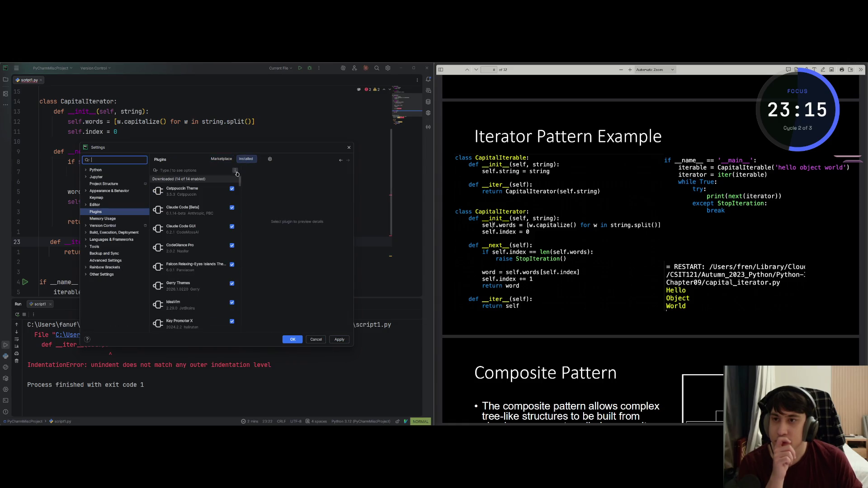
pyautogui.click(173, 167)
pyautogui.write('claude')
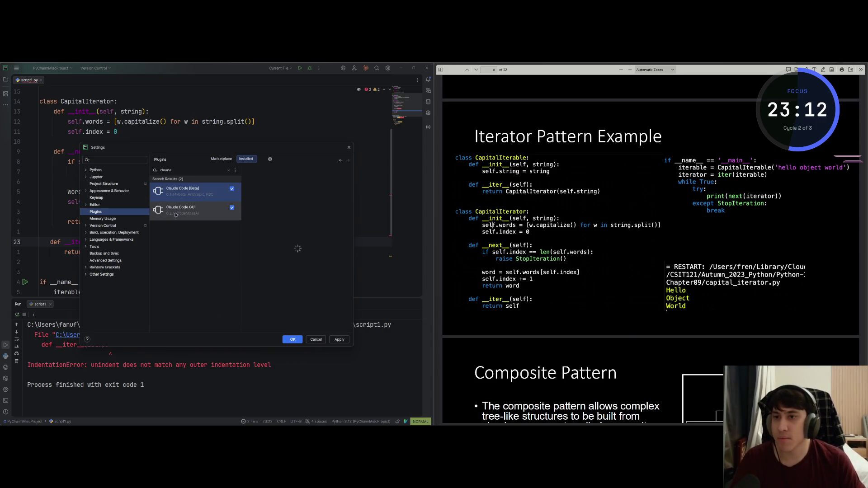
pyautogui.click(176, 215)
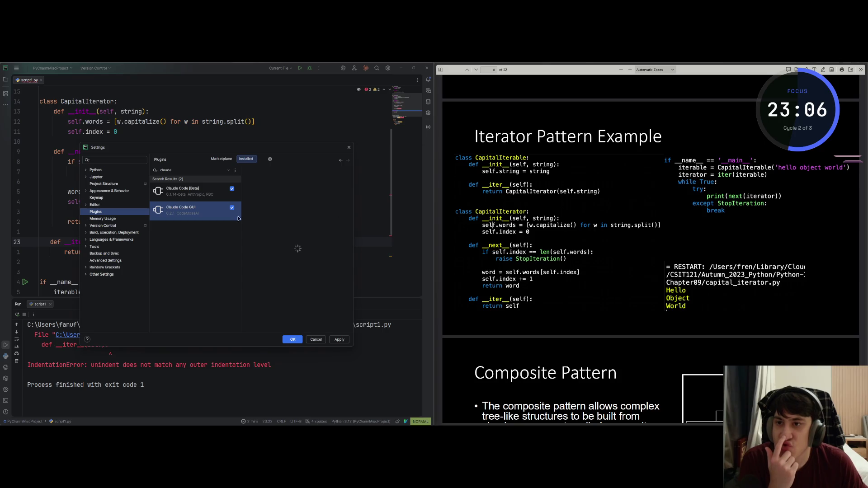
pyautogui.click(292, 340)
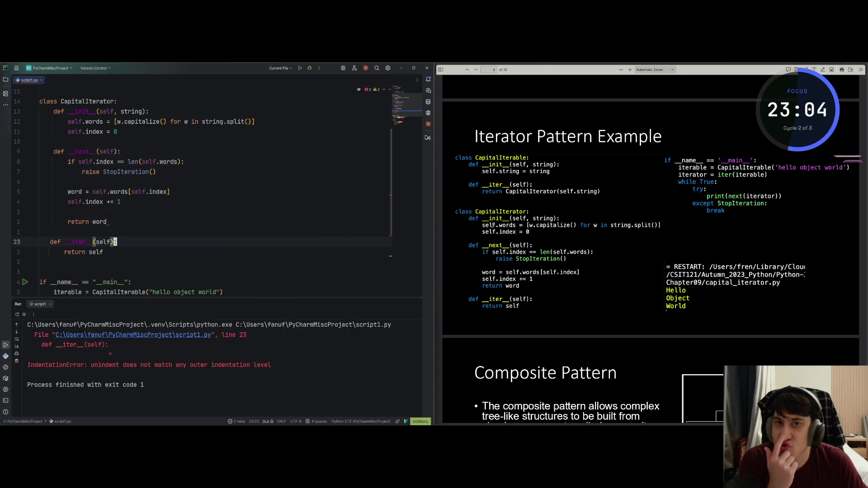
# - Open the CCG panel, dismiss What's New, and send 'what is prob', reaching the SDK Dependencies page
pyautogui.click(429, 124)
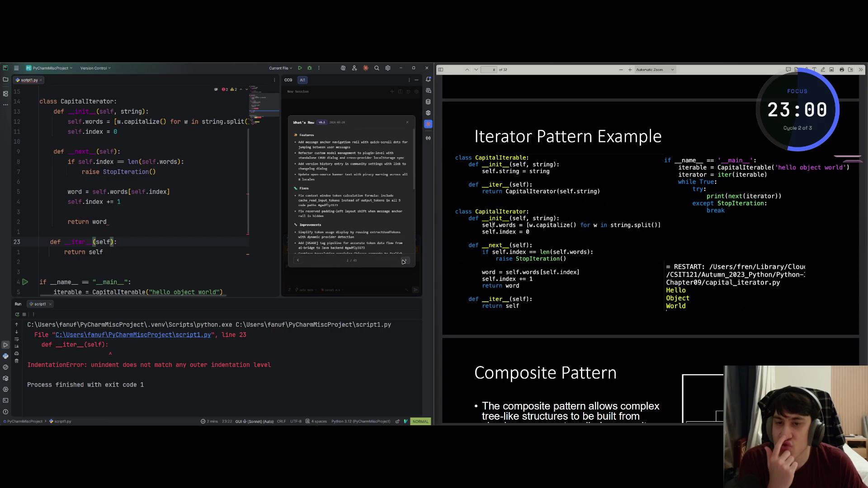
pyautogui.click(403, 262)
pyautogui.click(406, 230)
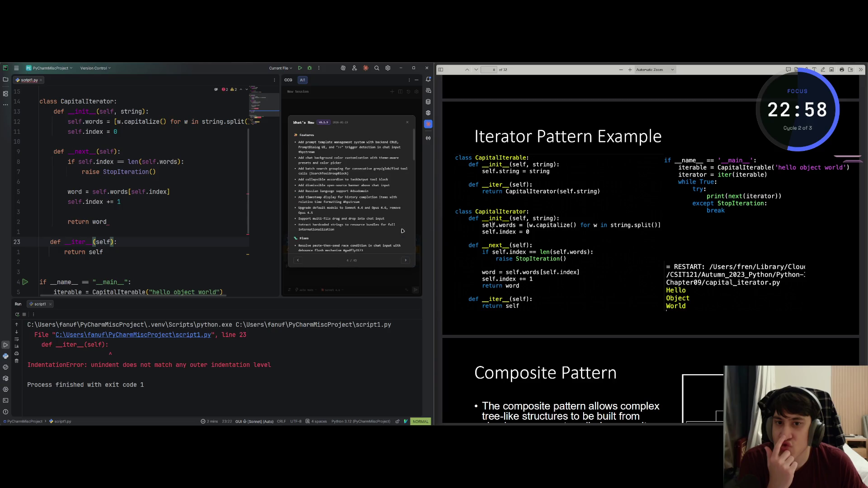
pyautogui.click(405, 124)
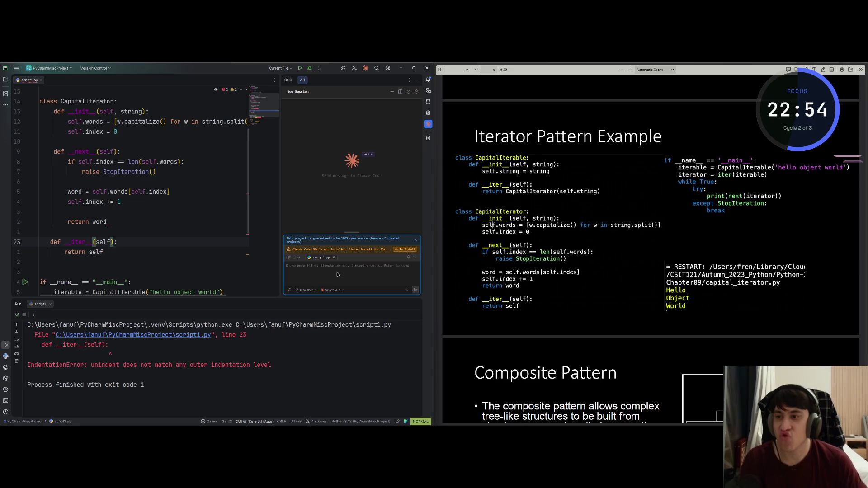
pyautogui.write('what')
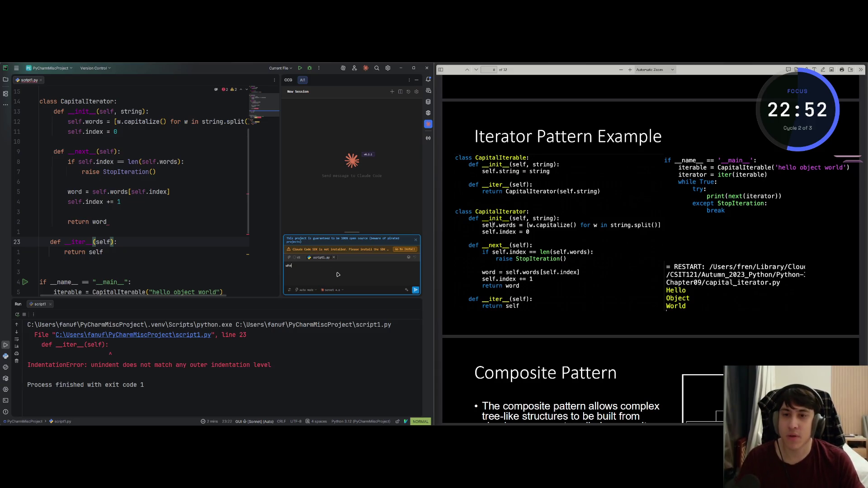
pyautogui.write(' is pro')
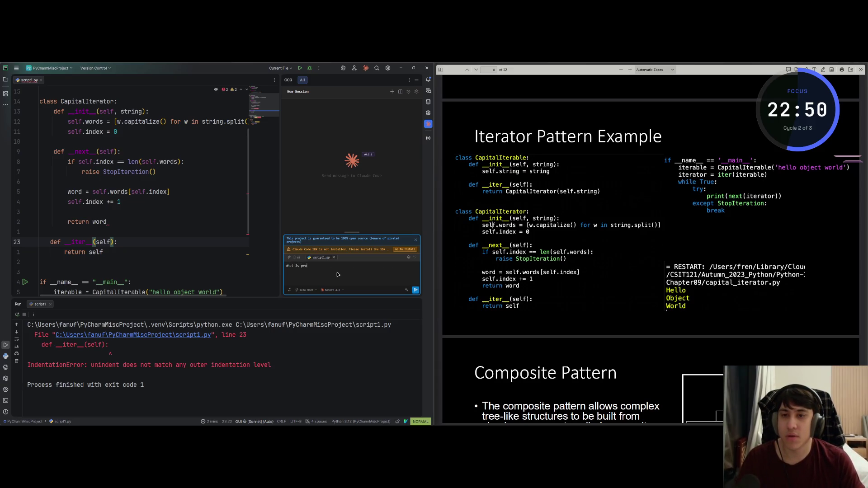
pyautogui.write('blem')
pyautogui.press('Return')
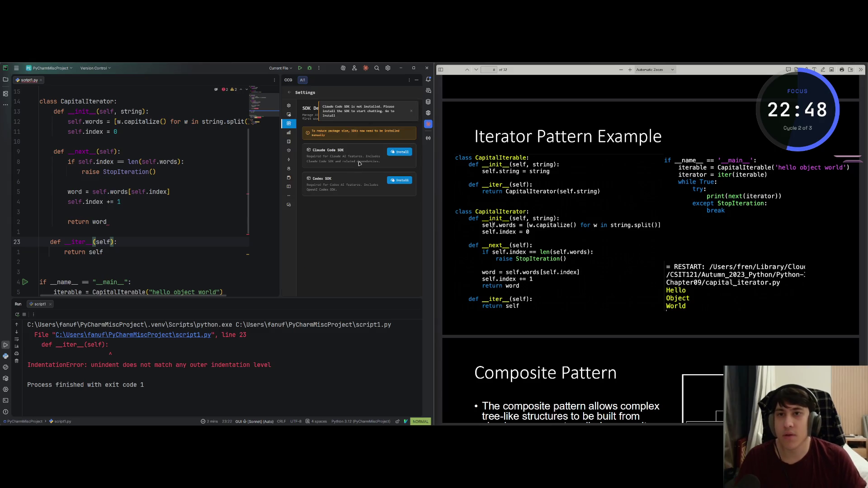
# - Install the Claude Code SDK, set the assistant font size to Standard (100%), and return to chat
pyautogui.click(400, 152)
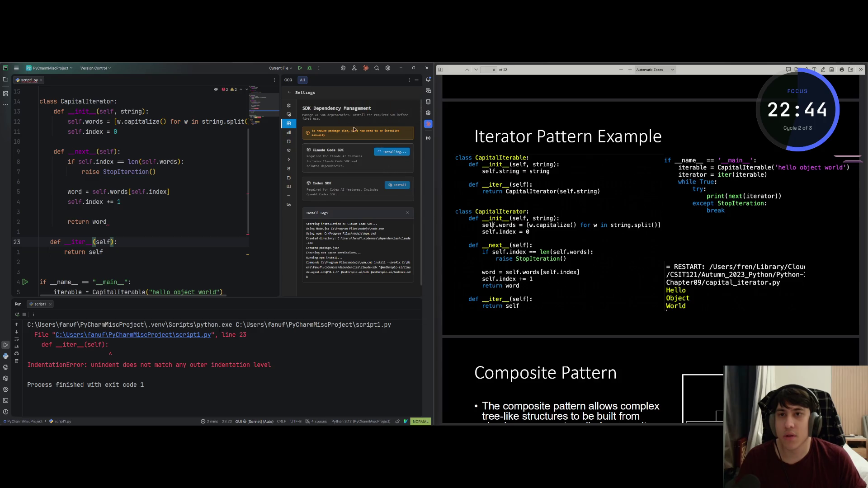
pyautogui.click(289, 105)
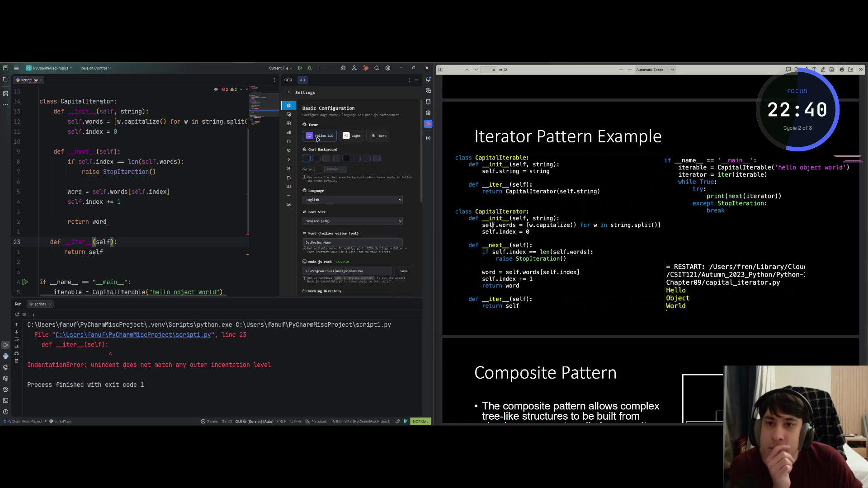
pyautogui.click(337, 221)
pyautogui.click(334, 246)
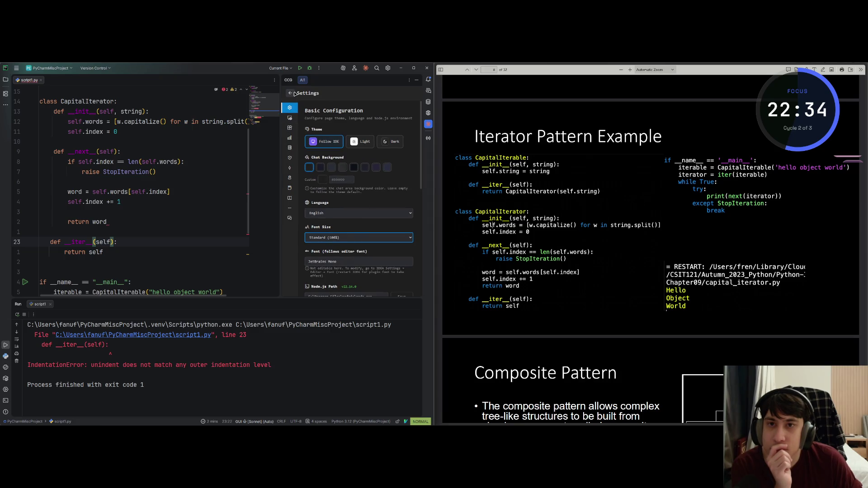
pyautogui.click(294, 94)
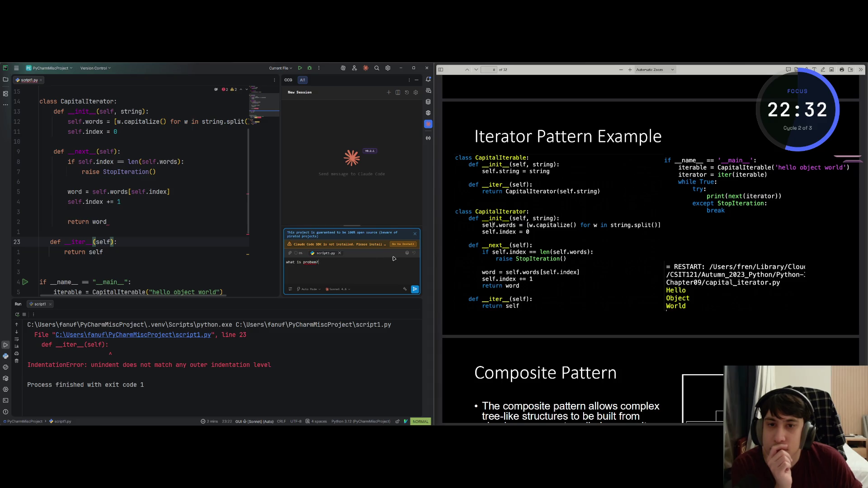
pyautogui.write('?')
# - Dismiss the SDK warning, send the question, and read Claude's answer about __iter__ and indentation errors
pyautogui.click(403, 245)
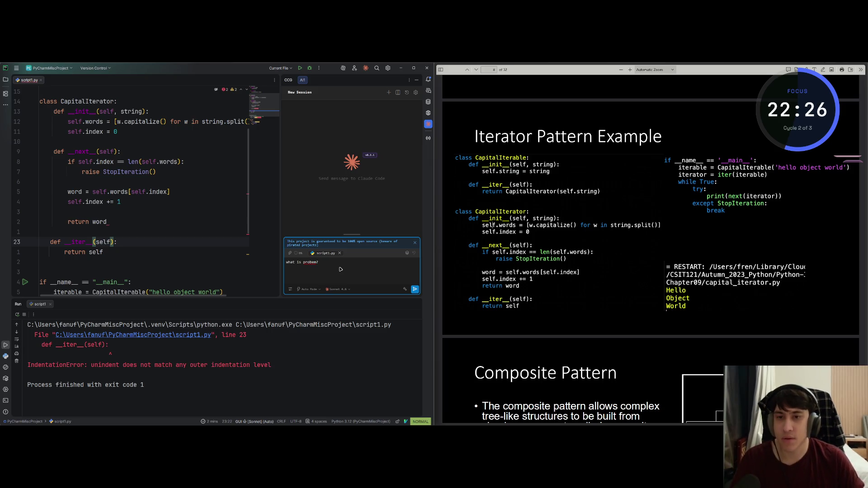
pyautogui.press('Return')
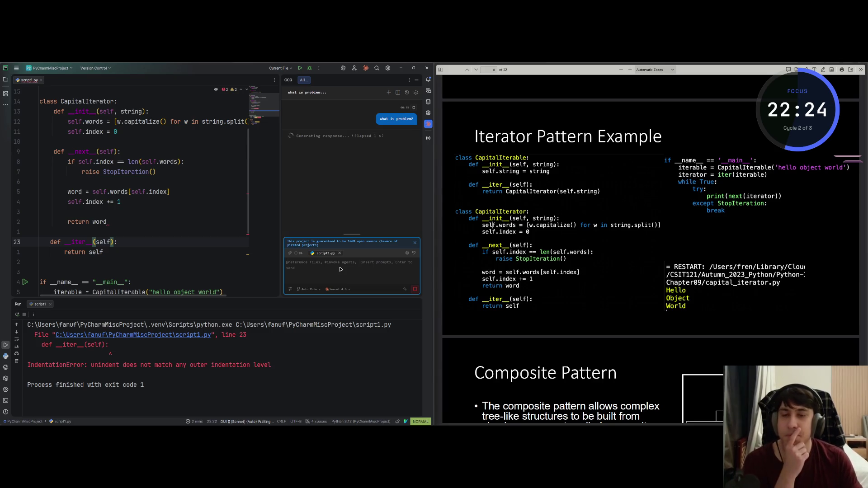
pyautogui.moveTo(433, 127)
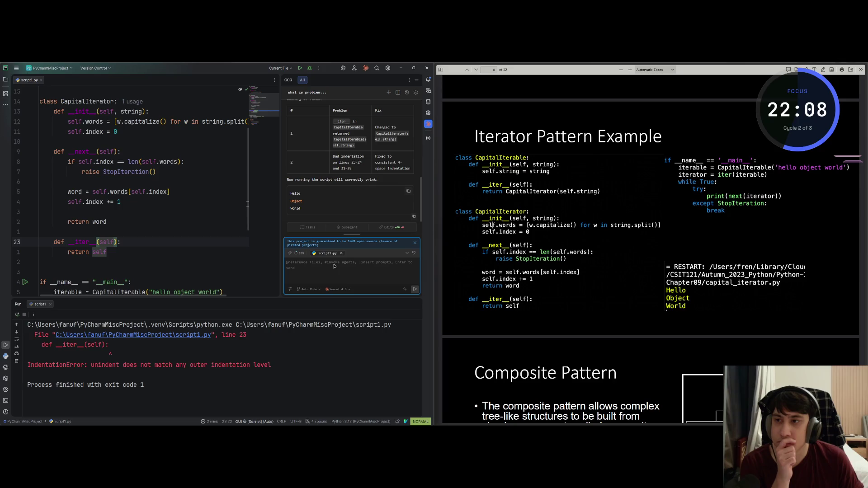
pyautogui.scroll(10, 333, 204)
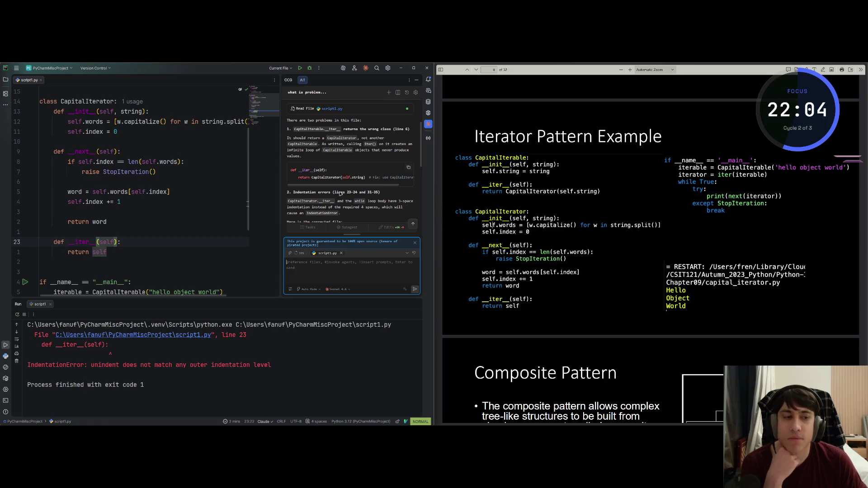
pyautogui.scroll(1, 344, 159)
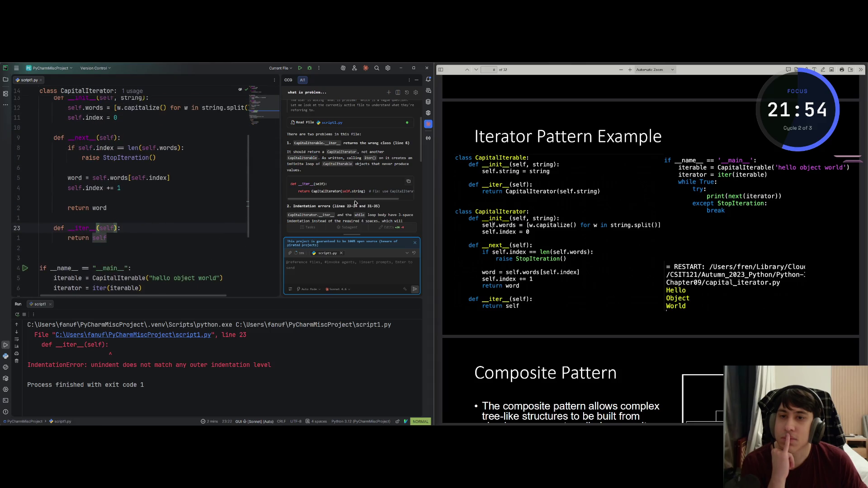
pyautogui.scroll(-5, 355, 203)
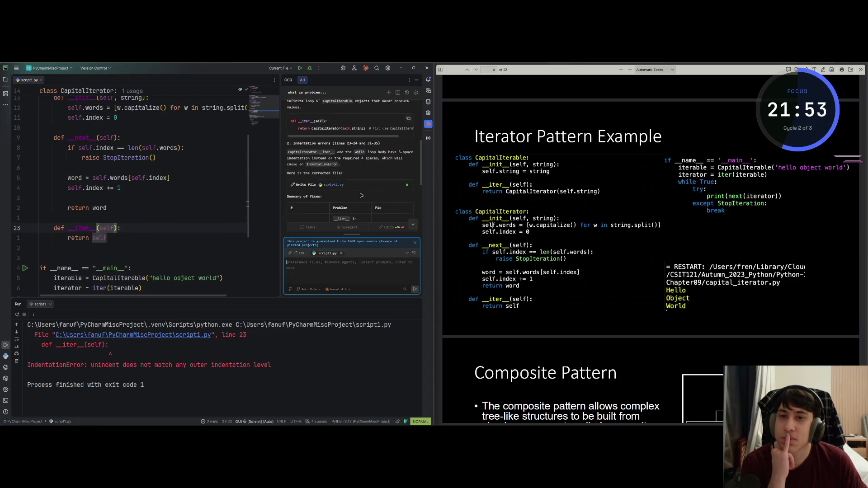
# - Keep all of Claude Code's edits to script1.py, then hide the Run window and CCG chat
pyautogui.click(388, 225)
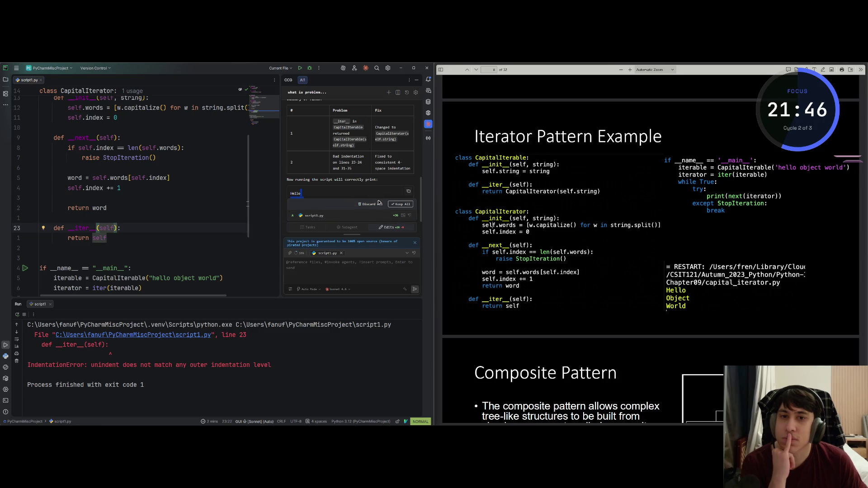
pyautogui.doubleClick(336, 218)
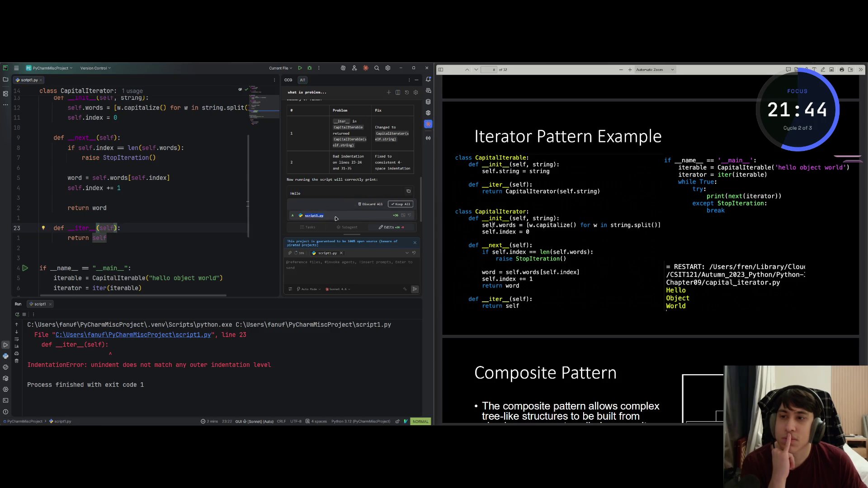
pyautogui.scroll(5, 240, 222)
pyautogui.scroll(-10, 241, 222)
pyautogui.scroll(5, 241, 222)
pyautogui.click(400, 204)
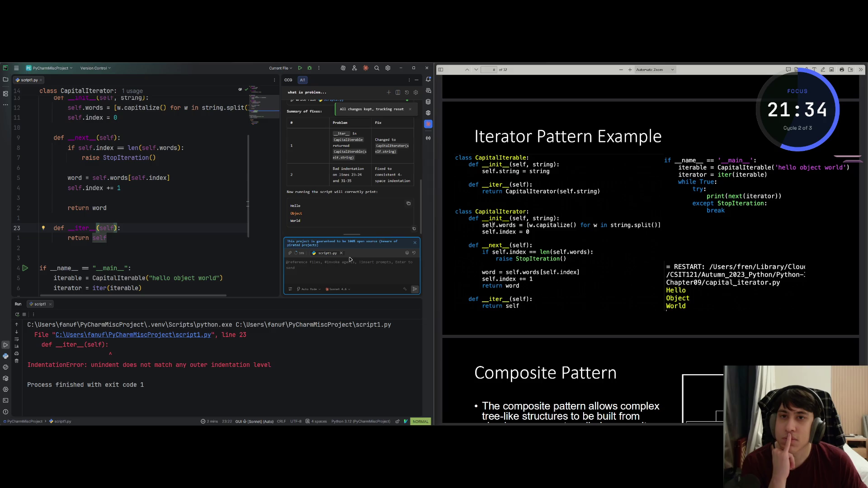
pyautogui.hotkey('shift', 'Escape')
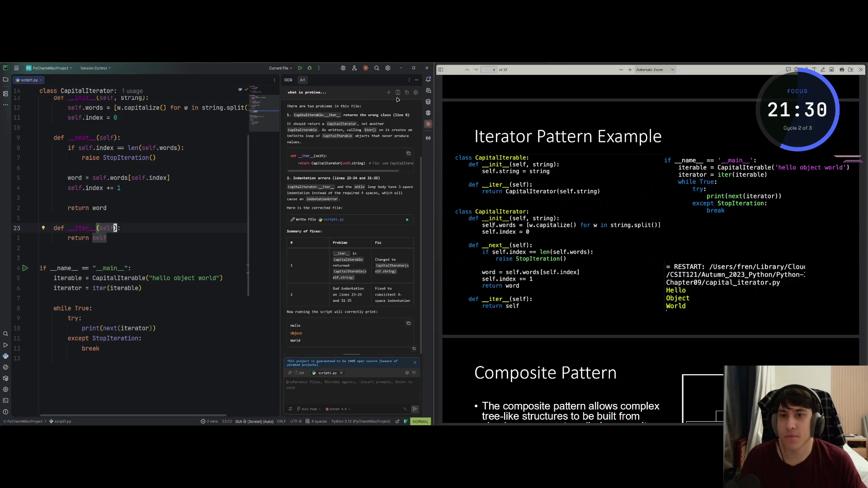
pyautogui.click(417, 79)
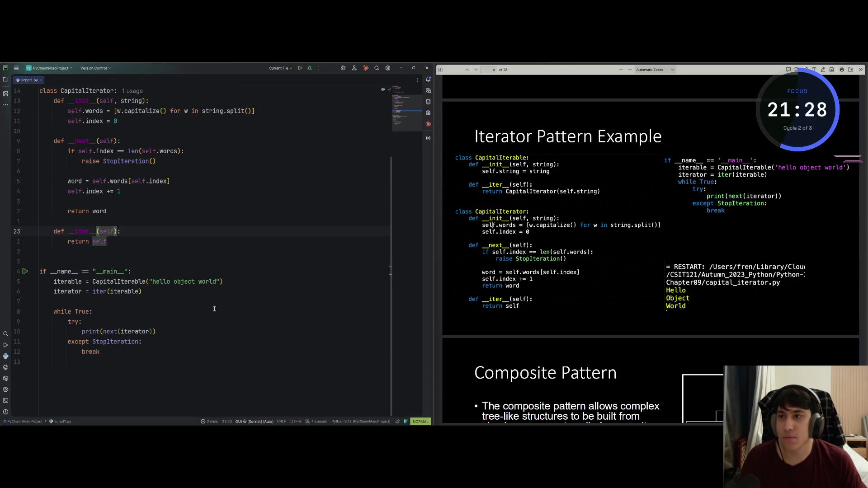
# - Run script1.py with Shift+F10 so it prints Hello, Object and World
pyautogui.press('k')
pyautogui.press('k')
pyautogui.press('k')
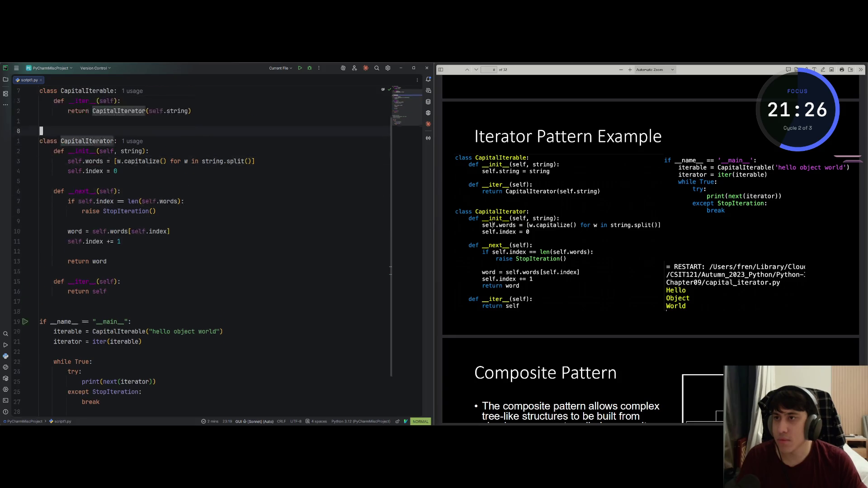
pyautogui.press('j')
pyautogui.press('j')
pyautogui.press('j')
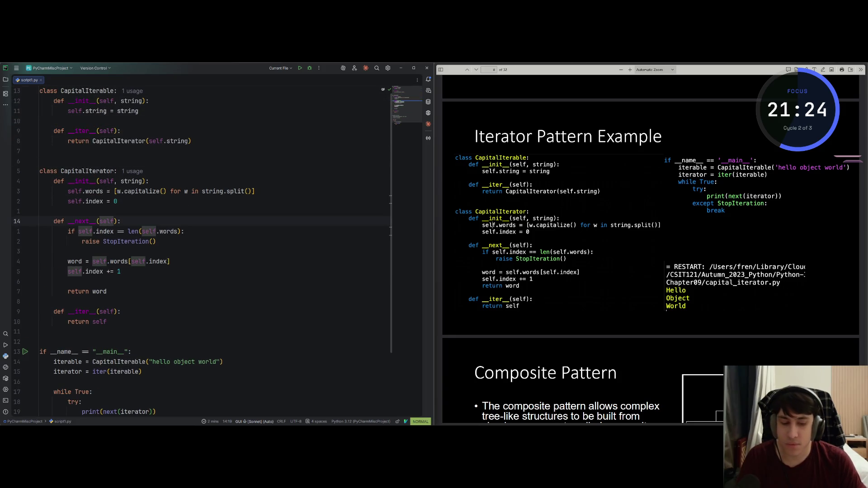
pyautogui.hotkey('shift', 'F10')
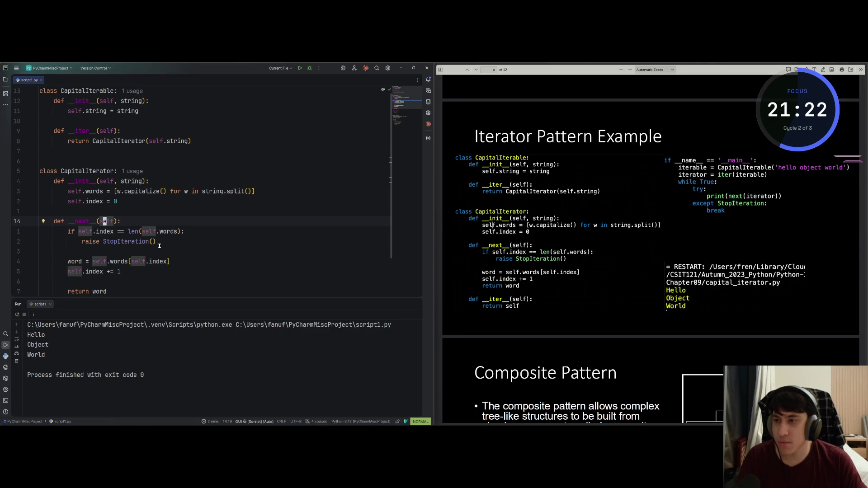
# - Hide the run output and delete the trailing empty line after break with dd
pyautogui.hotkey('shift', 'Escape')
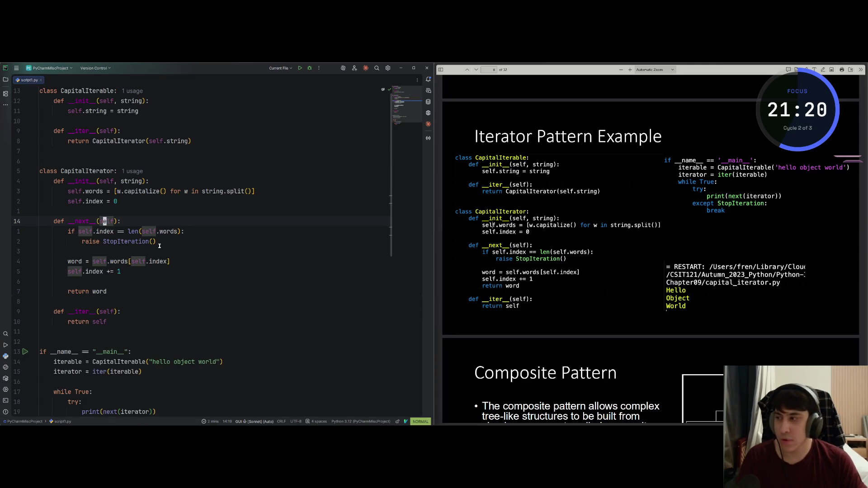
pyautogui.press('j')
pyautogui.press('j')
pyautogui.press('j')
pyautogui.press('j')
pyautogui.press('j')
pyautogui.press('j')
pyautogui.press('k')
pyautogui.press('k')
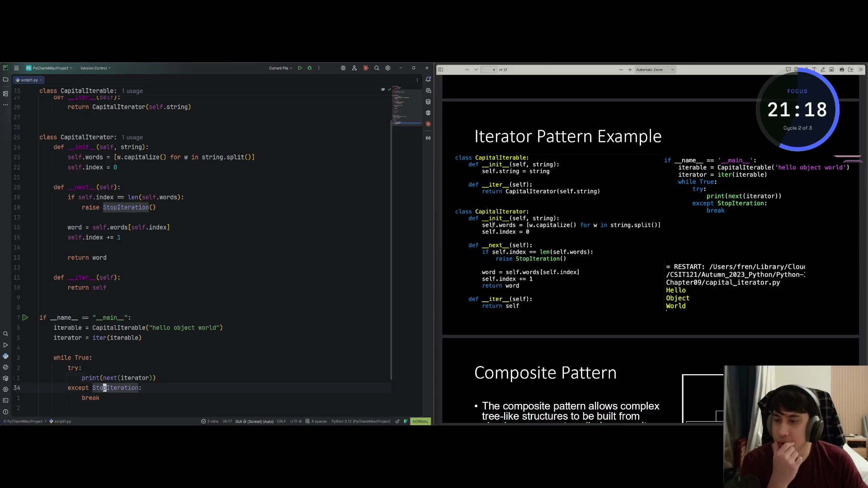
pyautogui.press('k')
pyautogui.press('k')
pyautogui.press('j')
pyautogui.press('j')
pyautogui.press('j')
pyautogui.press('d')
pyautogui.press('d')
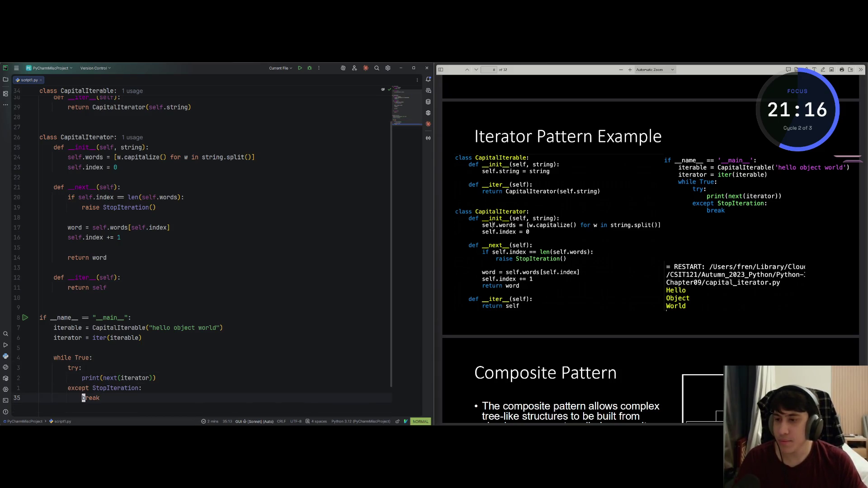
# - Review the CapitalIterable class header and body lines using V-LINE selections
pyautogui.press('k')
pyautogui.press('k')
pyautogui.press('k')
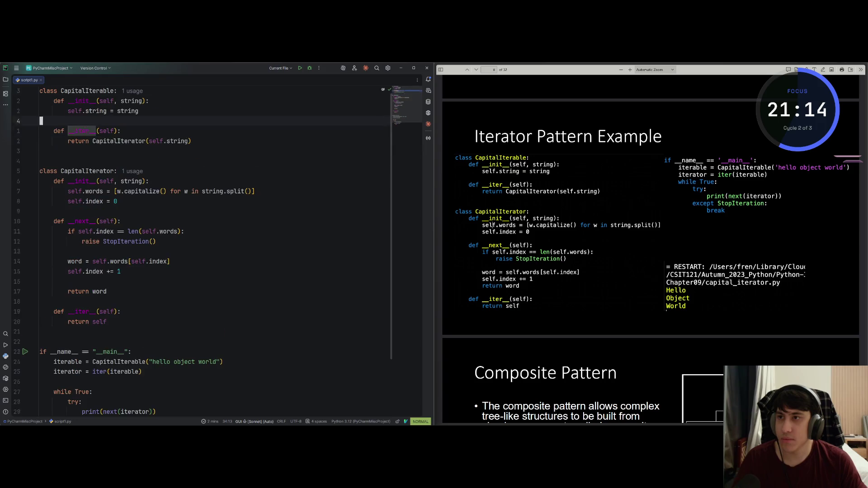
pyautogui.press('j')
pyautogui.press('j')
pyautogui.press('j')
pyautogui.press('j')
pyautogui.hotkey('shift', 'v')
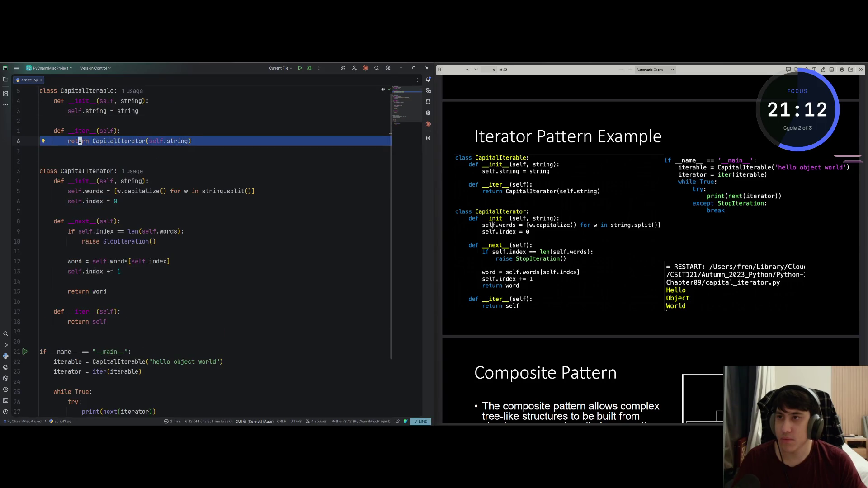
pyautogui.press('k')
pyautogui.press('k')
pyautogui.press('k')
pyautogui.press('k')
pyautogui.press('y')
pyautogui.press('j')
pyautogui.press('j')
pyautogui.press('j')
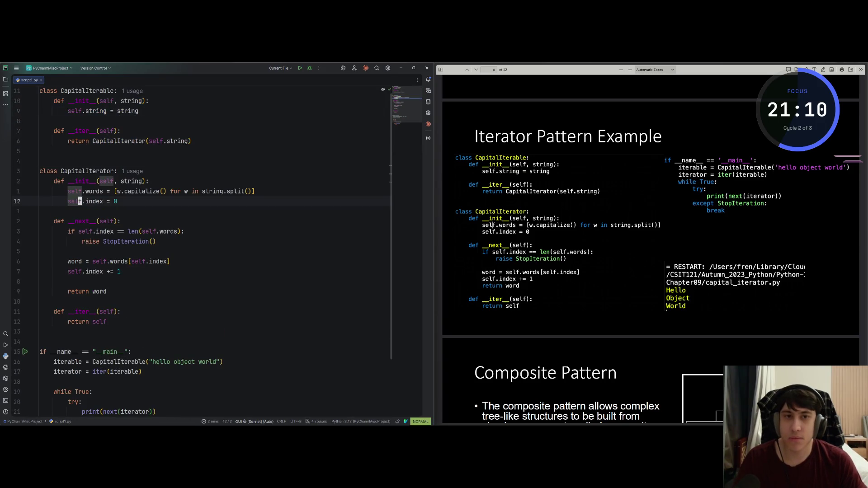
pyautogui.press('k')
pyautogui.press('k')
pyautogui.press('k')
pyautogui.hotkey('shift', 'v')
pyautogui.press('j')
pyautogui.press('j')
pyautogui.press('j')
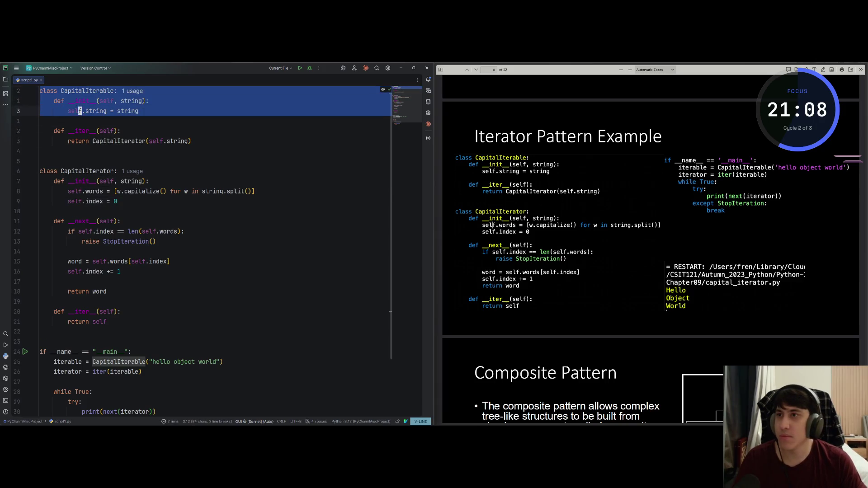
pyautogui.press('y')
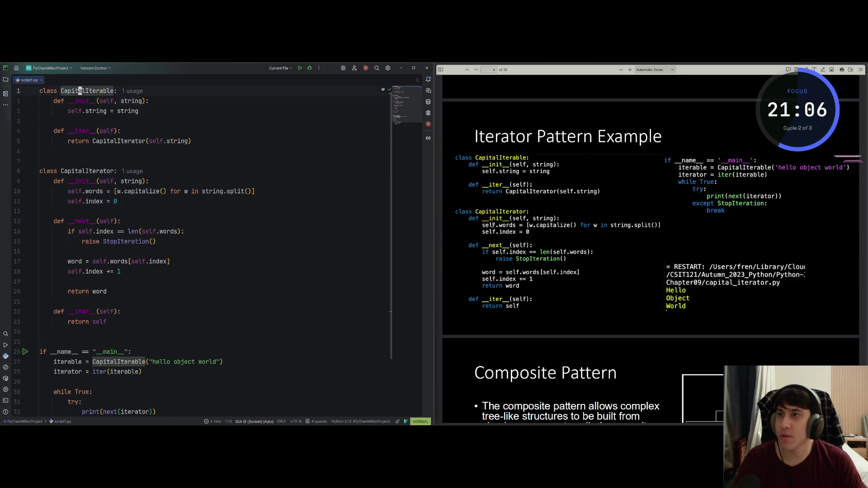
pyautogui.press('j')
pyautogui.press('j')
pyautogui.press('j')
pyautogui.press('j')
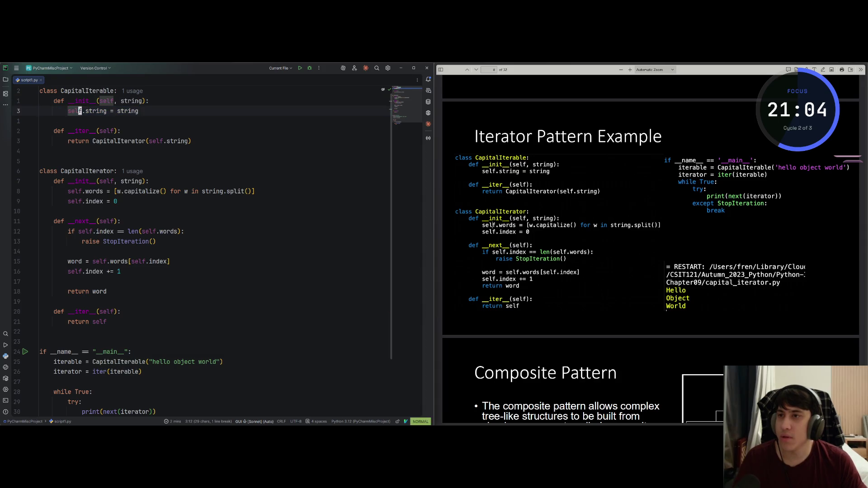
# - Review the CapitalIterator return line, class line and __init__ method with V-LINE selections
pyautogui.hotkey('shift', 'v')
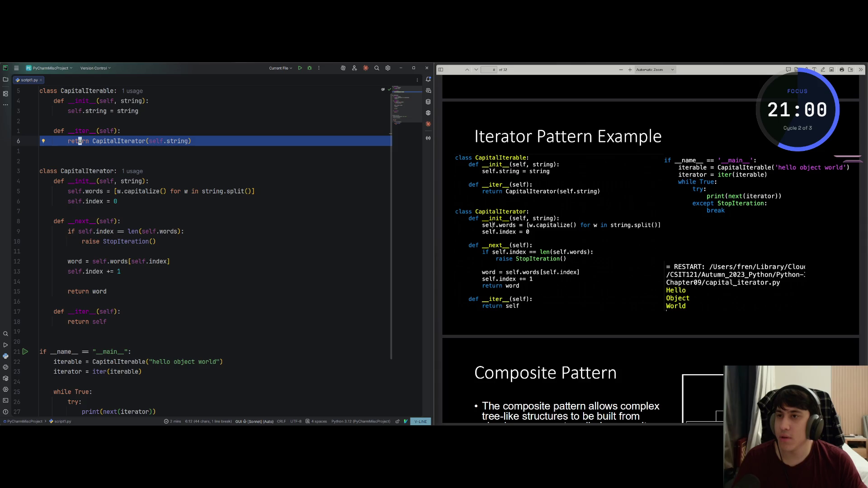
pyautogui.press('Escape')
pyautogui.press('j')
pyautogui.press('j')
pyautogui.press('j')
pyautogui.hotkey('shift', 'v')
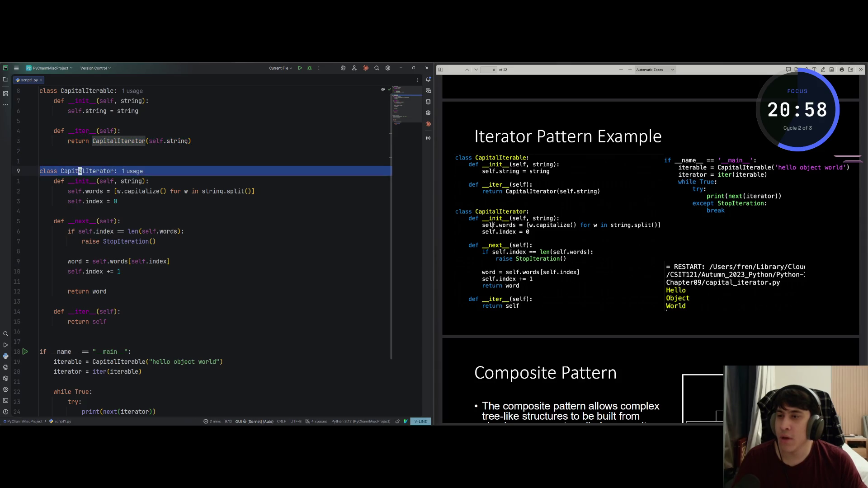
pyautogui.press('j')
pyautogui.press('j')
pyautogui.press('j')
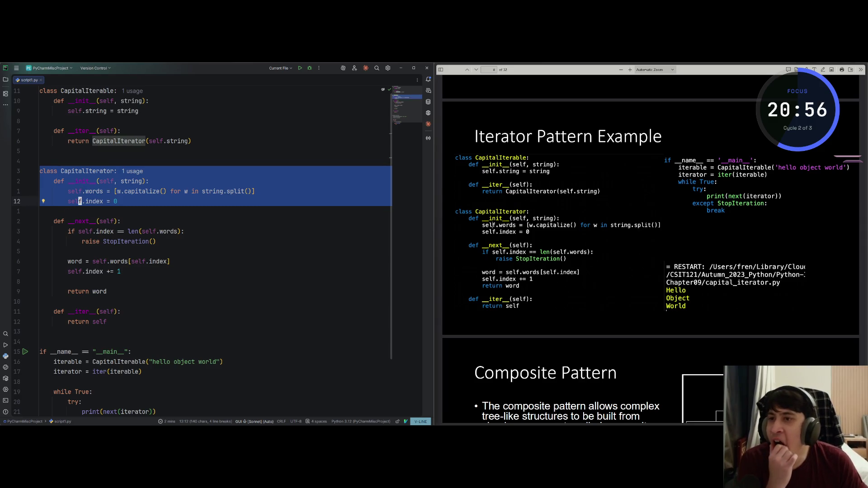
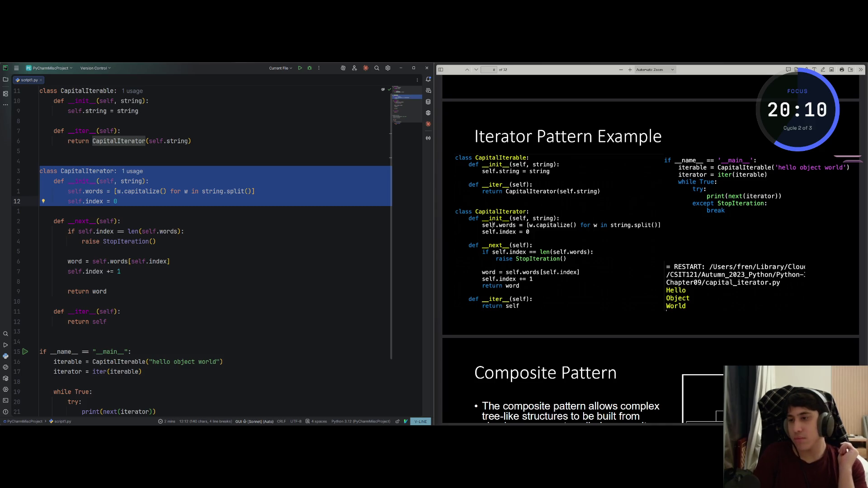
# - Yank the entire CapitalIterable/CapitalIterator script with Vim gg/yG and go to the Obsidian notes
pyautogui.scroll(-1, 134, 358)
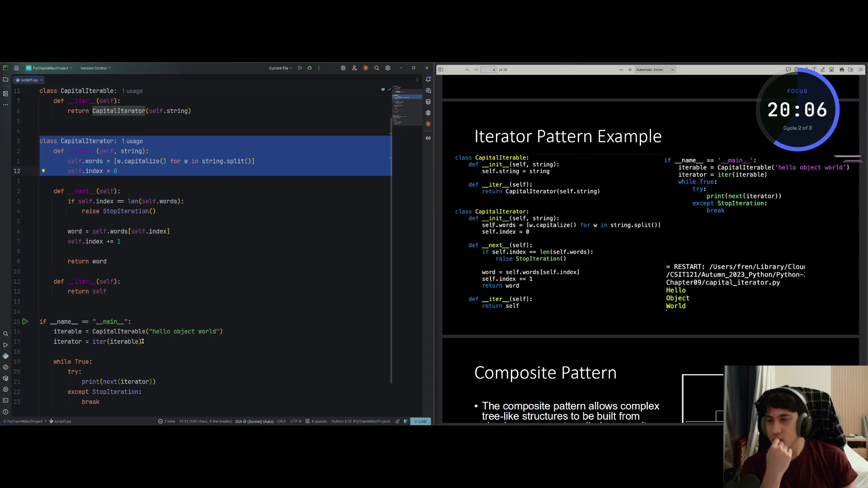
pyautogui.scroll(-1, 142, 342)
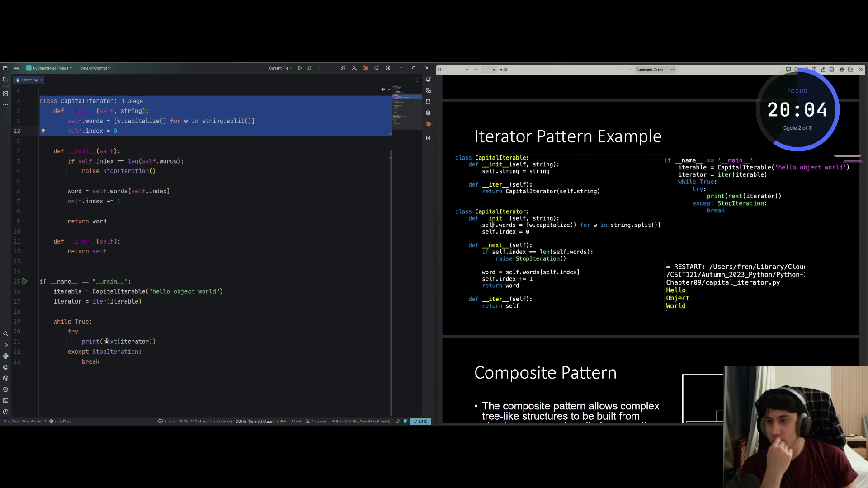
pyautogui.click(170, 341)
pyautogui.scroll(-1, 509, 313)
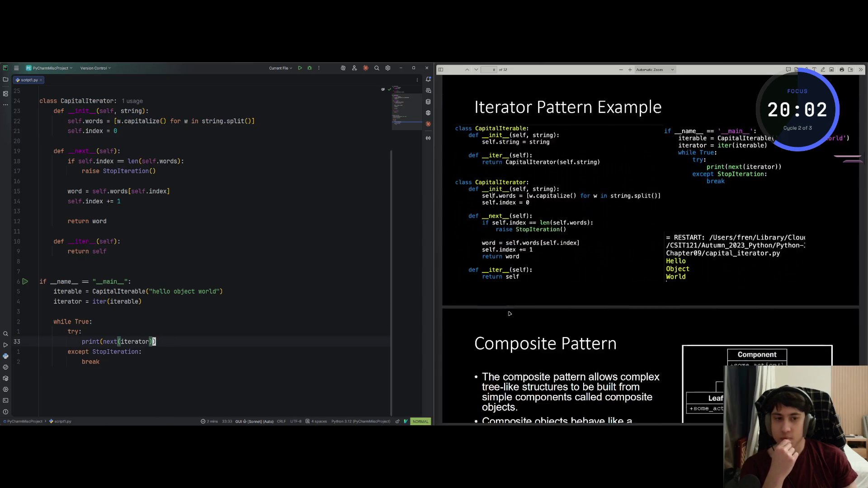
pyautogui.scroll(-3, 509, 314)
pyautogui.press('k')
pyautogui.press('k')
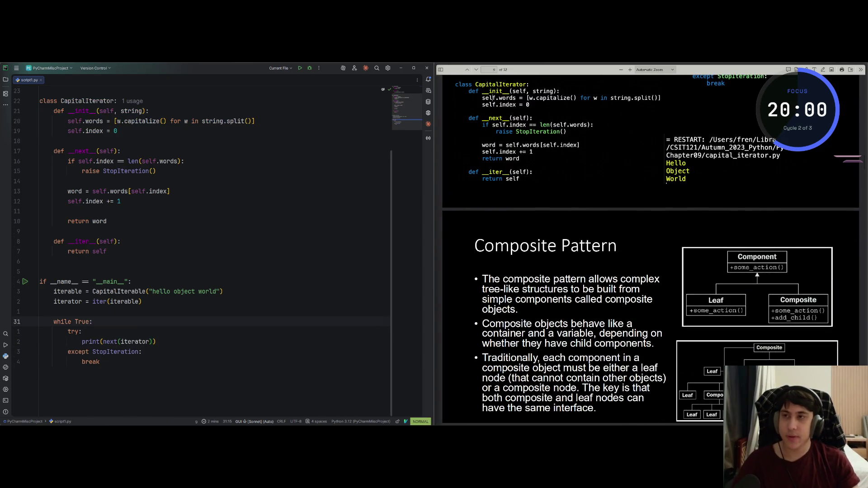
pyautogui.press('g')
pyautogui.press('g')
pyautogui.press('y')
pyautogui.hotkey('shift', 'g')
pyautogui.hotkey('alt', 'Tab')
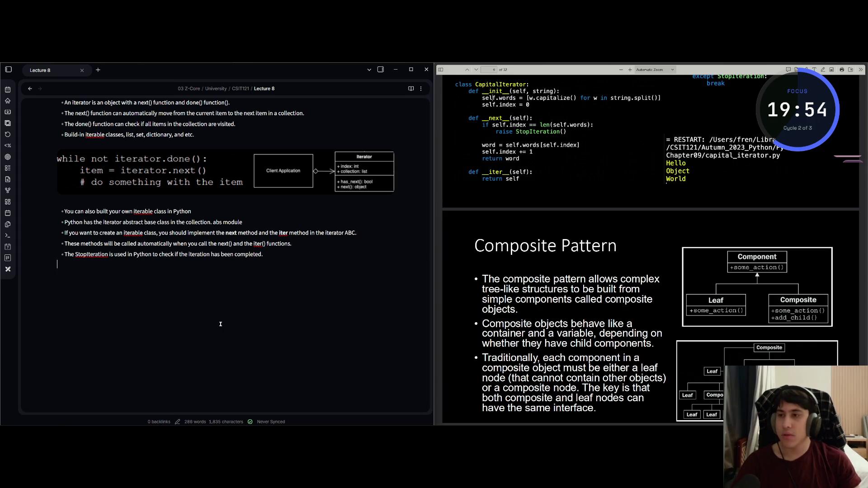
# - Paste the copied iterator script into a ```python code block at the end of the note
pyautogui.press('Return')
pyautogui.write('```p')
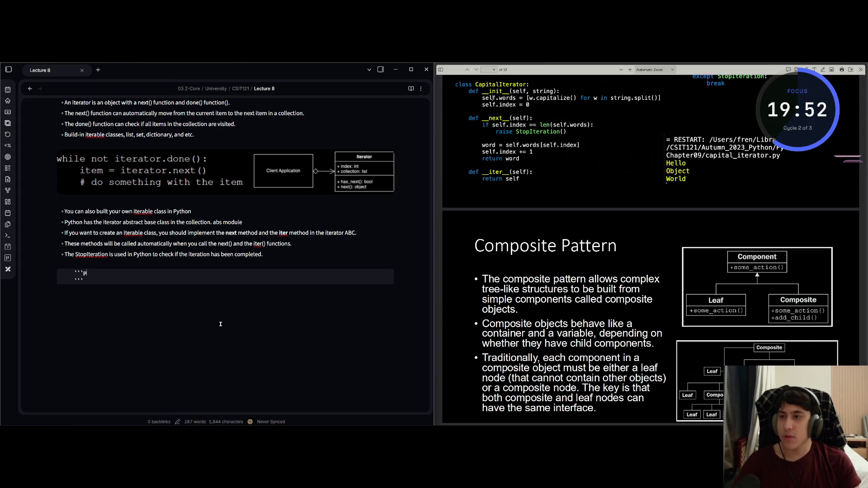
pyautogui.write('ty')
pyautogui.write('ython')
pyautogui.press('Return')
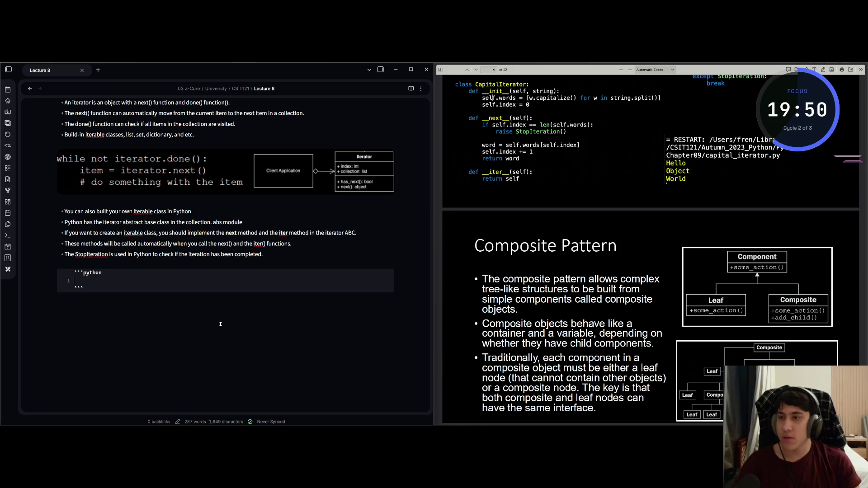
pyautogui.write('class CapitalIterable:     def __init__(self, string):         self.string = string      def __iter__(self):         return CapitalIterator(self.string)   class CapitalIterator:     def __init__(self, string):         self.words = [w.capitalize() for w in string.split()]         self.index = 0      def __next__(self):         if self.index == len(self.words):             raise StopIteration()          word = self.words[self.index]         self.index += 1          return word      def __iter__(self):         return self   if __name__ == "__main__":     iterable = CapitalIterable("hello object world")     iterator = iter(iterable)      while True:         try:             print(next(iterator))         except StopIteration:             break')
pyautogui.press('BackSpace')
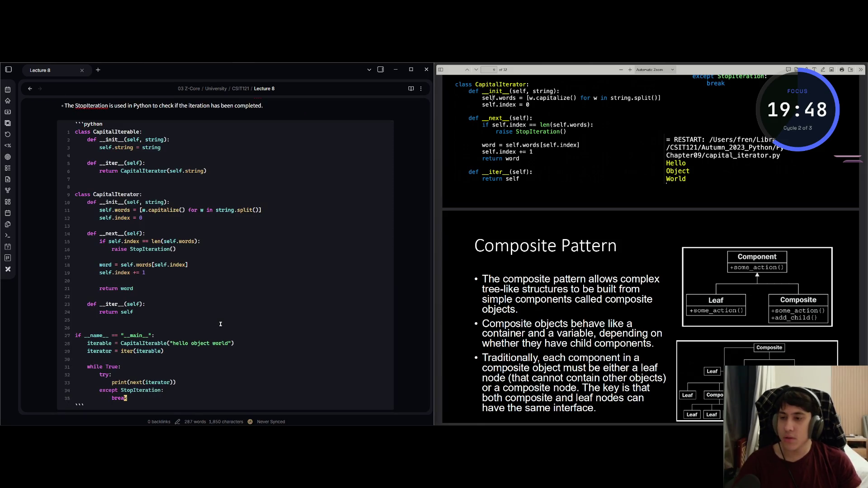
pyautogui.press('Down')
pyautogui.press('Down')
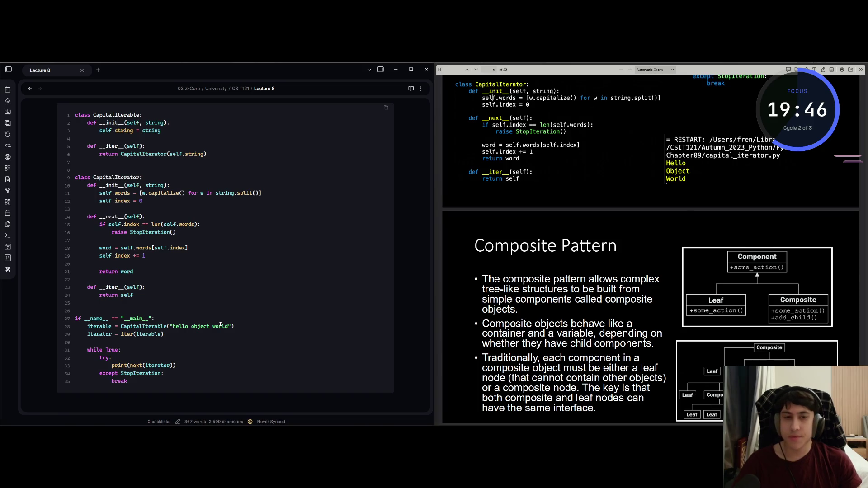
# - Bring up the Composite Pattern slide, then return to editing the Lecture 8 note
pyautogui.hotkey('alt', 'Tab')
pyautogui.hotkey('alt', 'Tab')
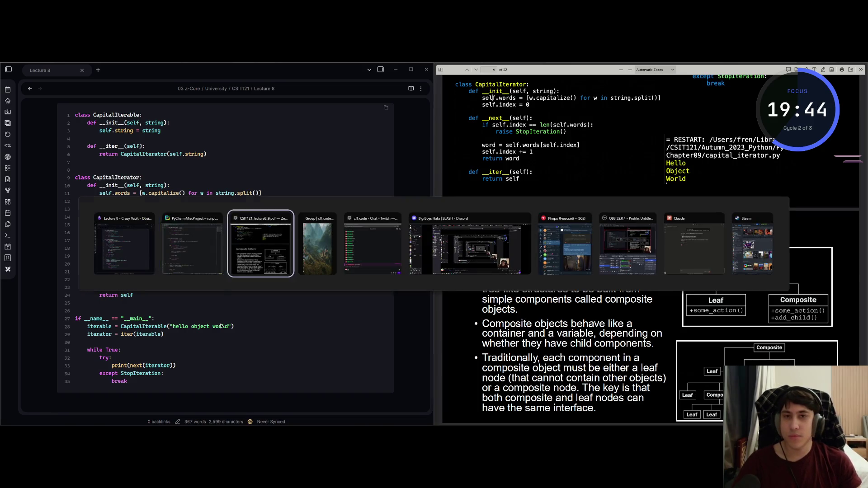
pyautogui.press('Down')
pyautogui.press('Down')
pyautogui.press('Down')
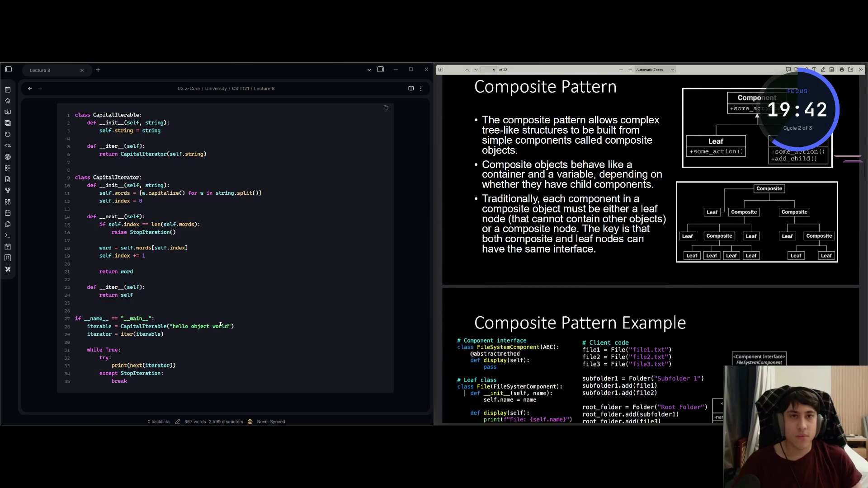
pyautogui.press('Up')
pyautogui.press('Up')
pyautogui.click(220, 324)
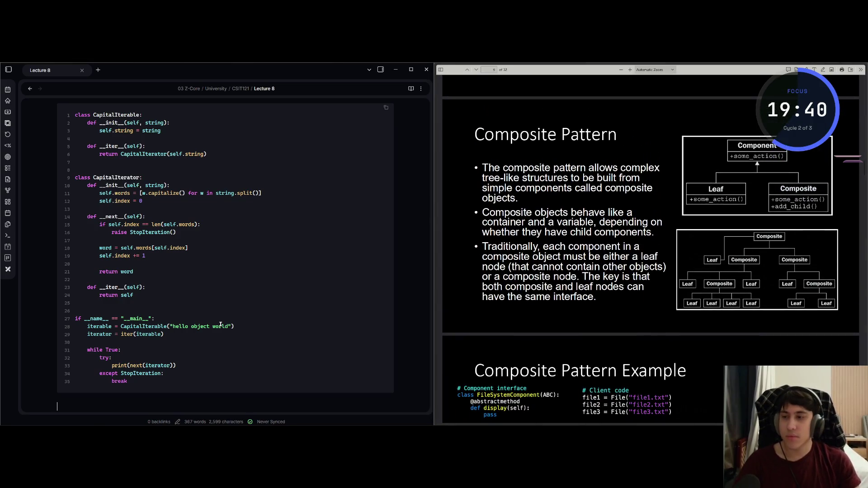
# - Add a '## Composition Pattern' heading and a bullet on composites building tree-like structures from components
pyautogui.write('## C')
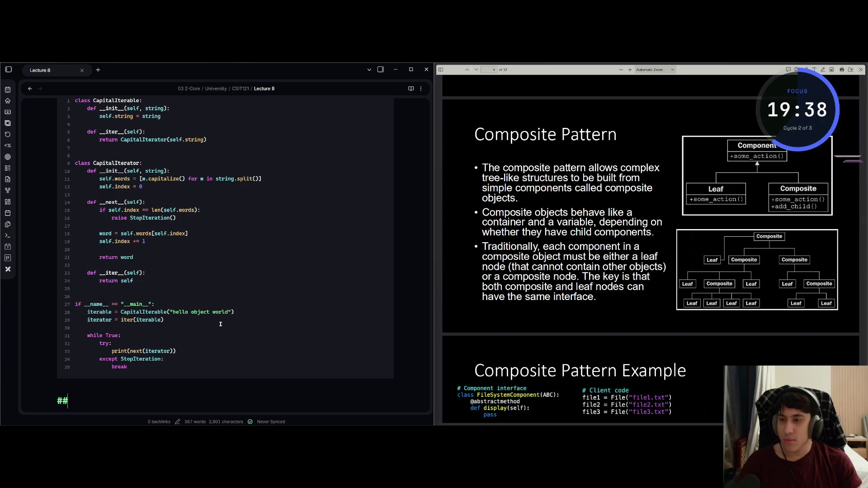
pyautogui.write('omposi')
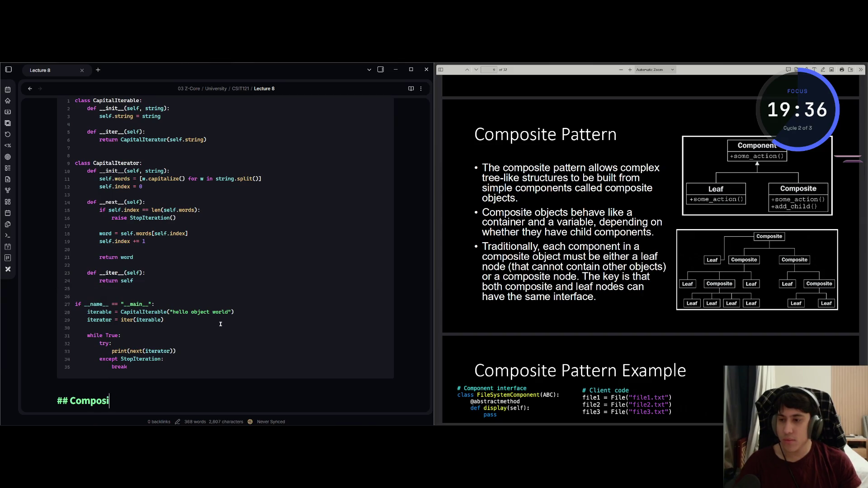
pyautogui.write('tionPatt')
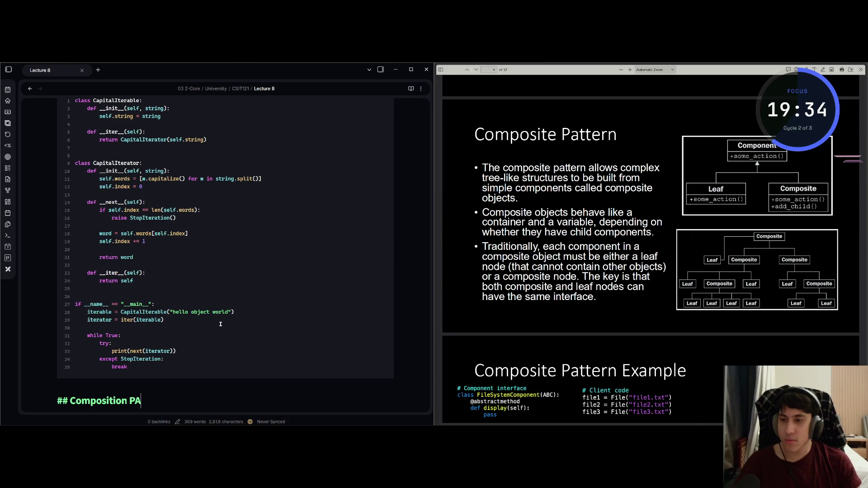
pyautogui.write('er')
pyautogui.press('Return')
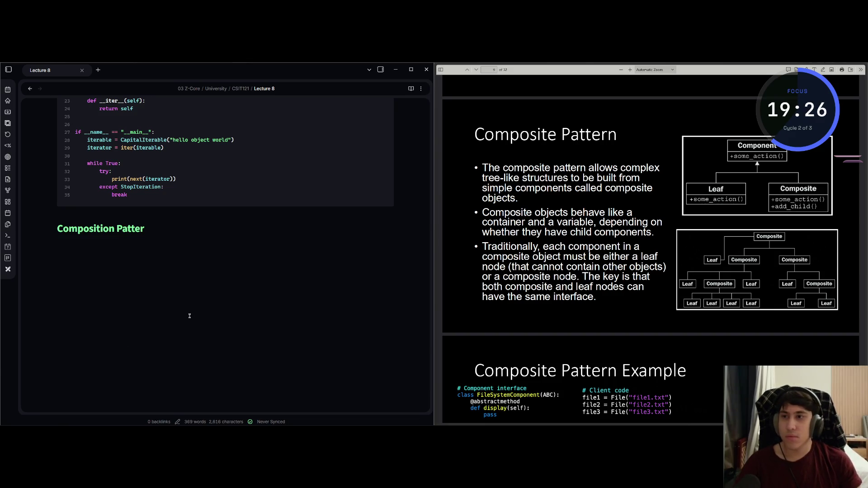
pyautogui.write('n')
pyautogui.press('Return')
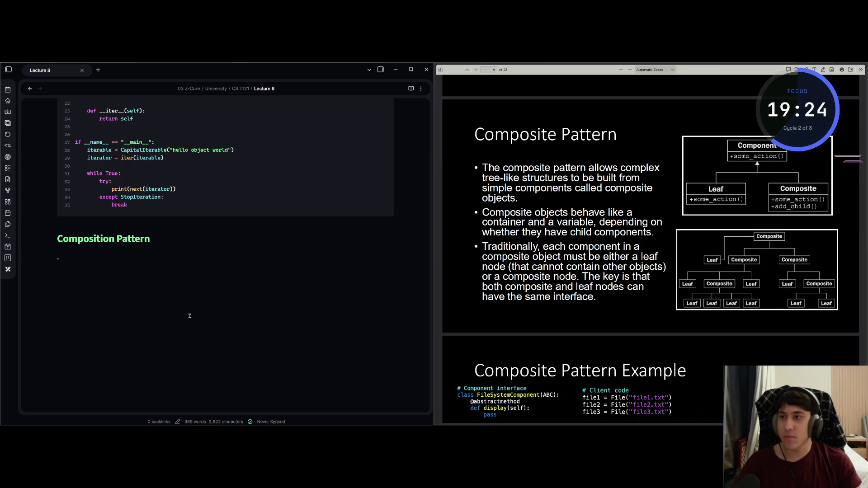
pyautogui.write('-')
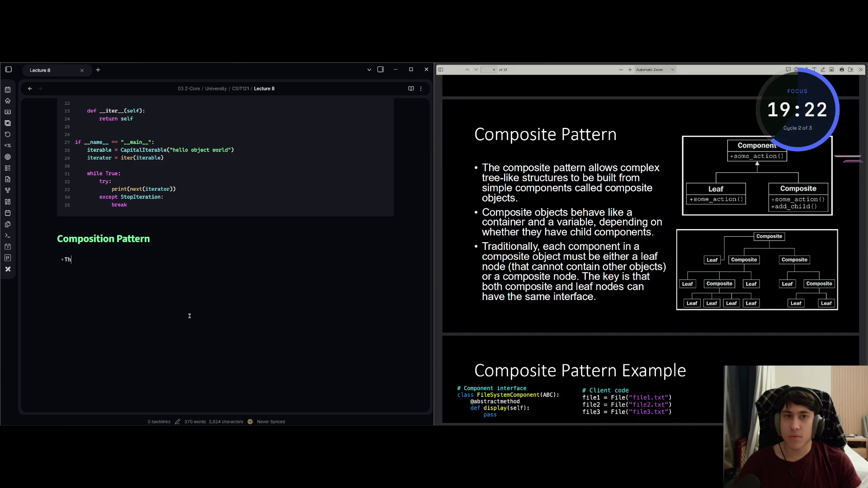
pyautogui.write('e comp')
pyautogui.write('site')
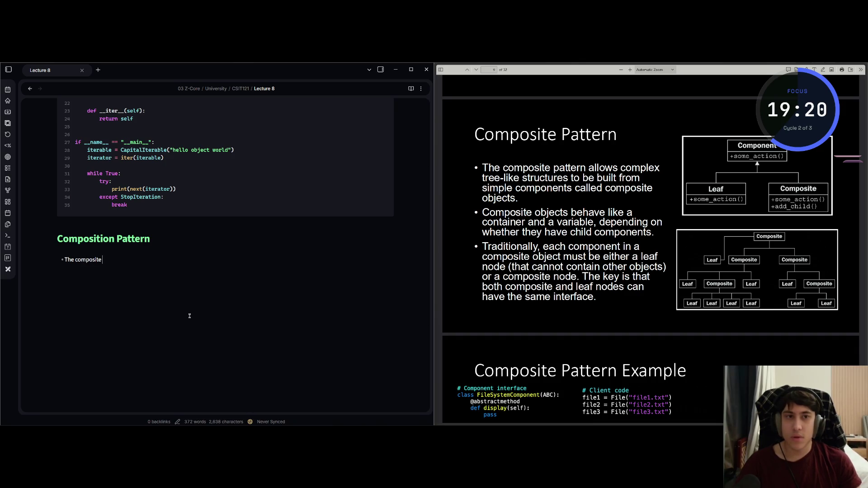
pyautogui.write('pat')
pyautogui.write(' allows')
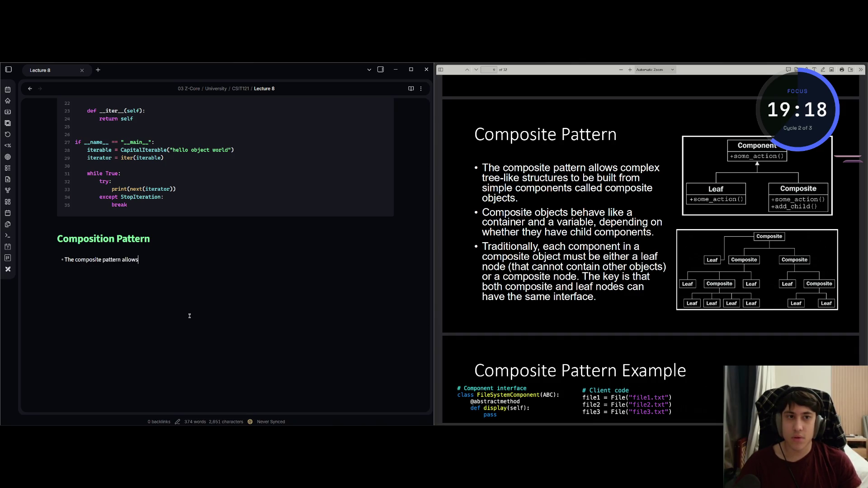
pyautogui.write(' complex tr')
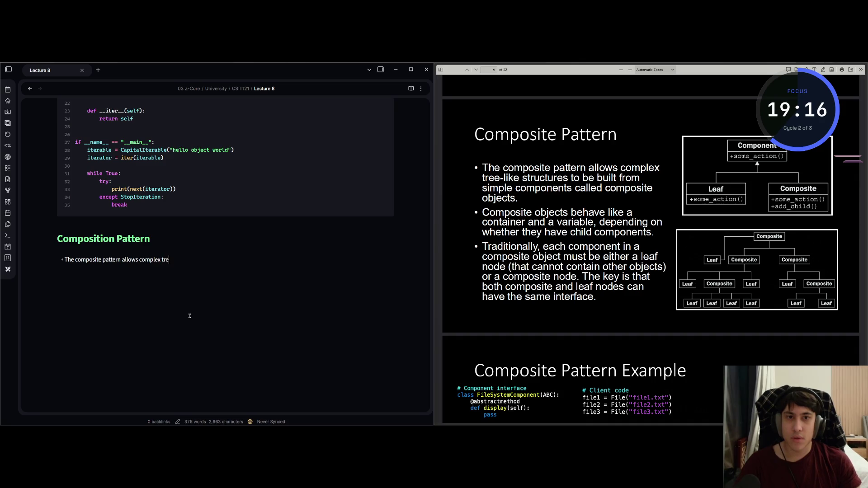
pyautogui.write('e ')
pyautogui.write('like')
pyautogui.write('structures')
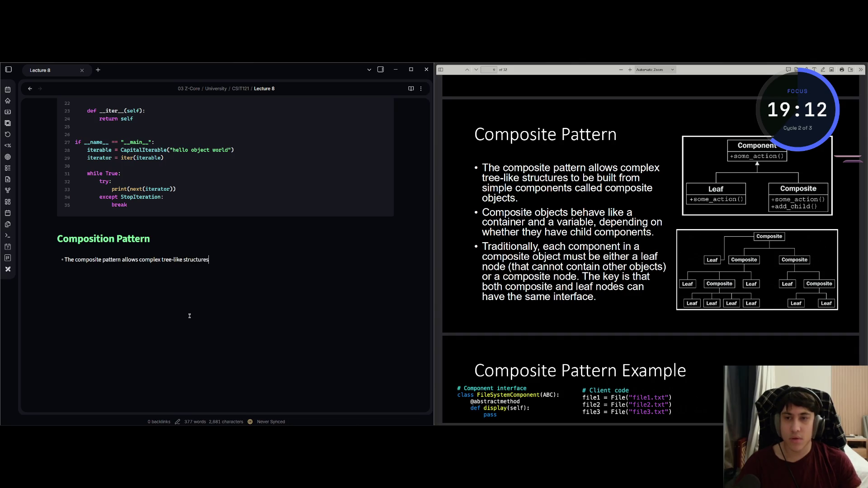
pyautogui.write('to be built from simple component')
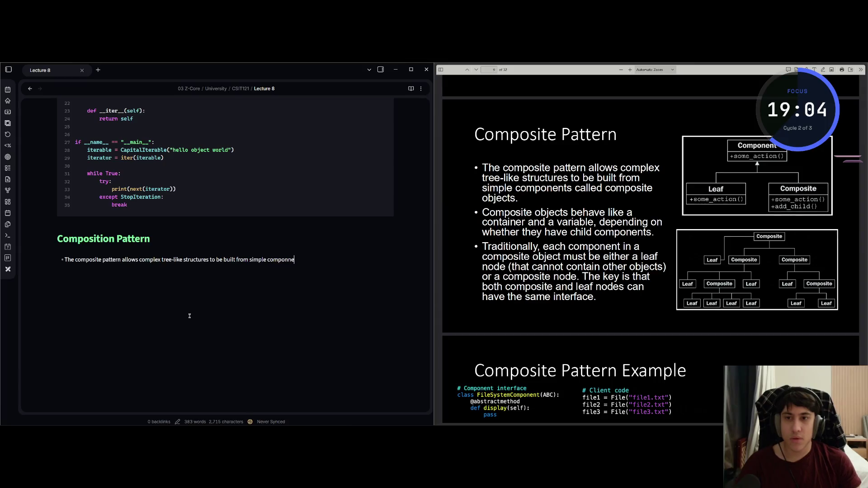
pyautogui.write('s cal')
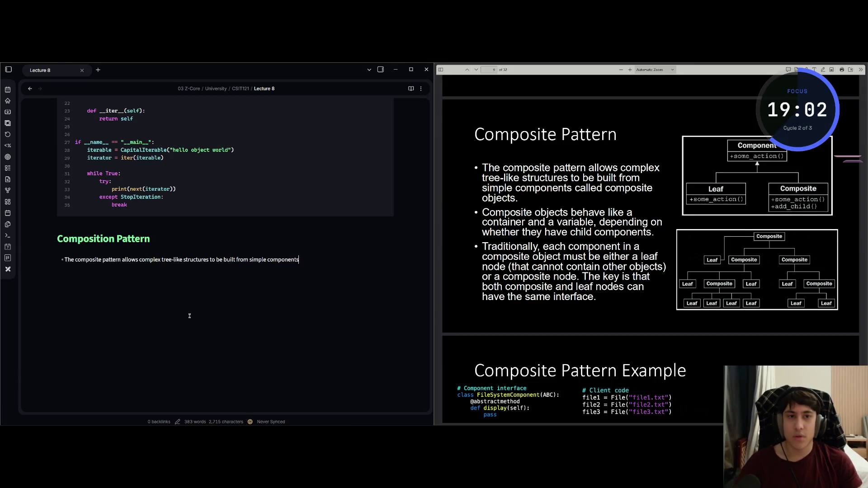
pyautogui.write('comp')
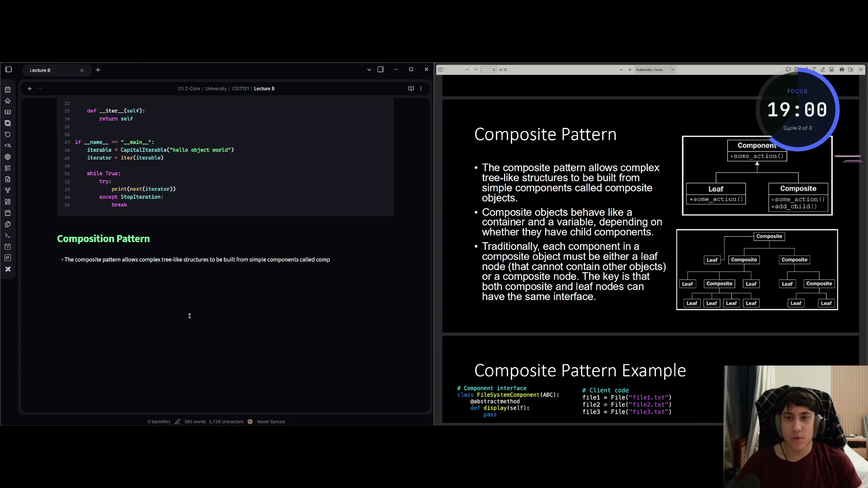
pyautogui.write('o')
pyautogui.write(' objects.')
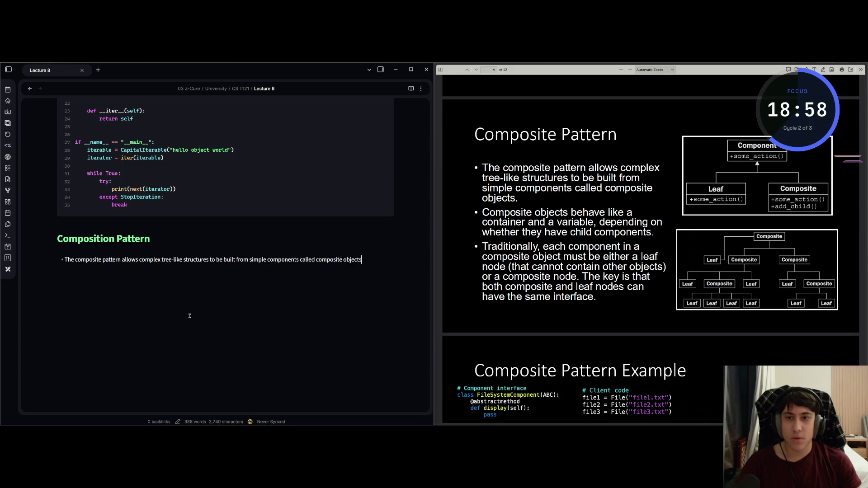
pyautogui.write('Composite')
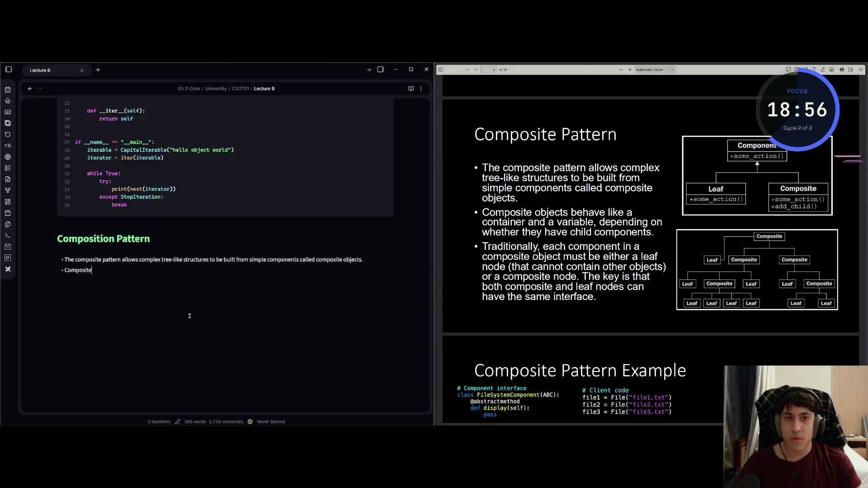
pyautogui.write(' objec')
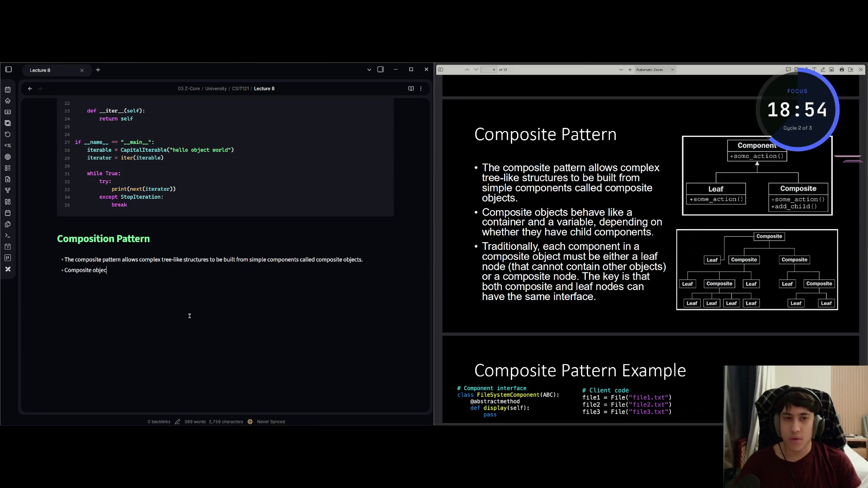
pyautogui.write('ts')
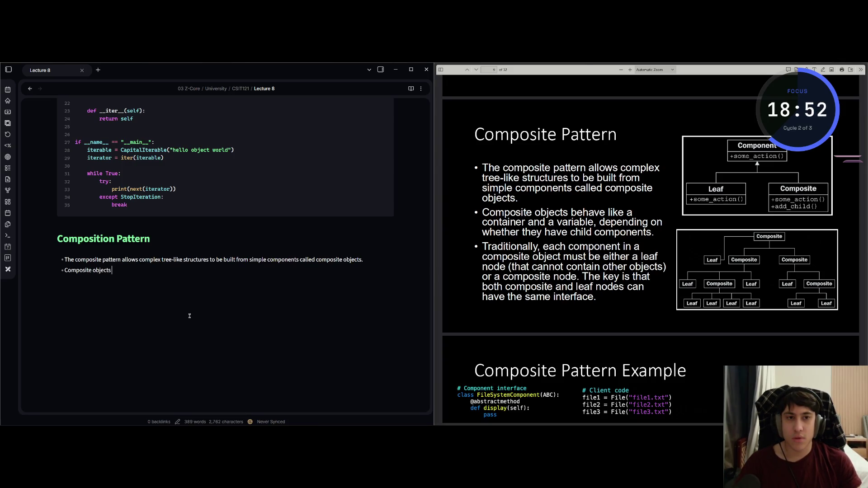
pyautogui.write(' be')
pyautogui.write('e like a contain')
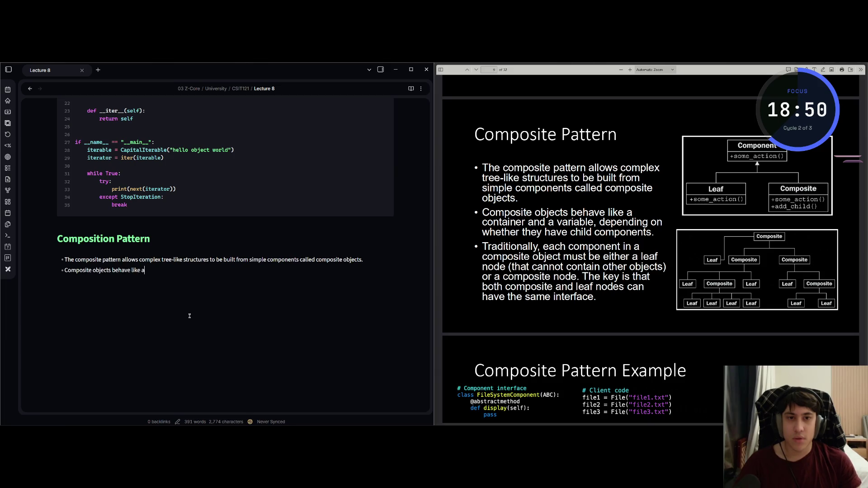
pyautogui.write('er and a')
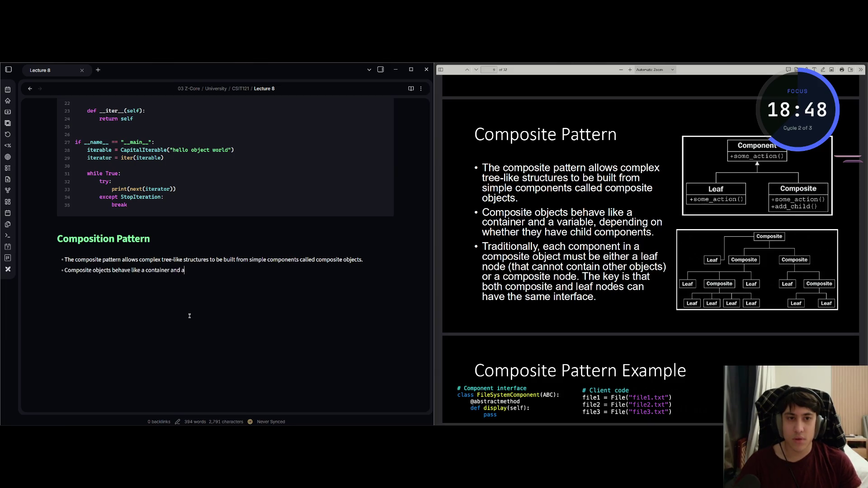
pyautogui.write(' v')
pyautogui.write('le.')
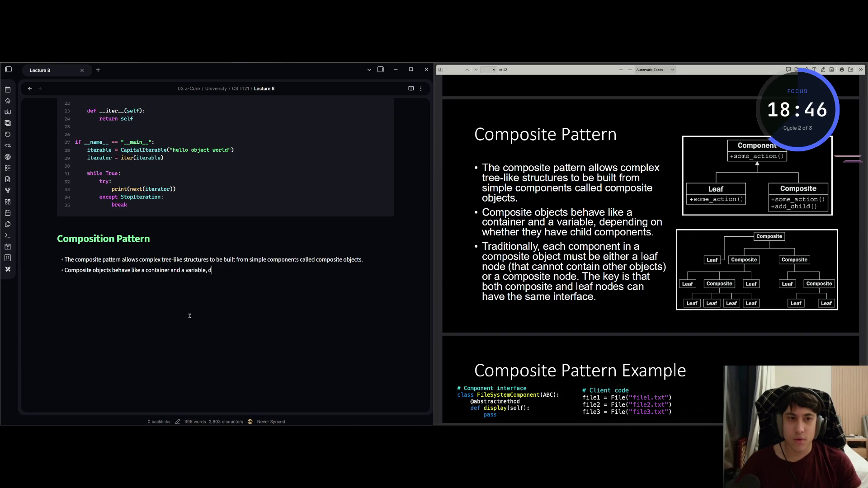
pyautogui.write('e')
pyautogui.write('nding')
pyautogui.write('whet')
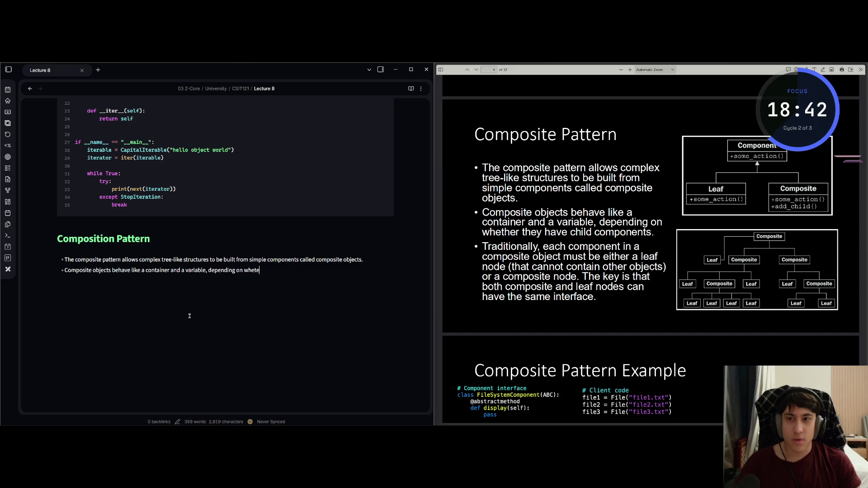
pyautogui.write(' ehy h')
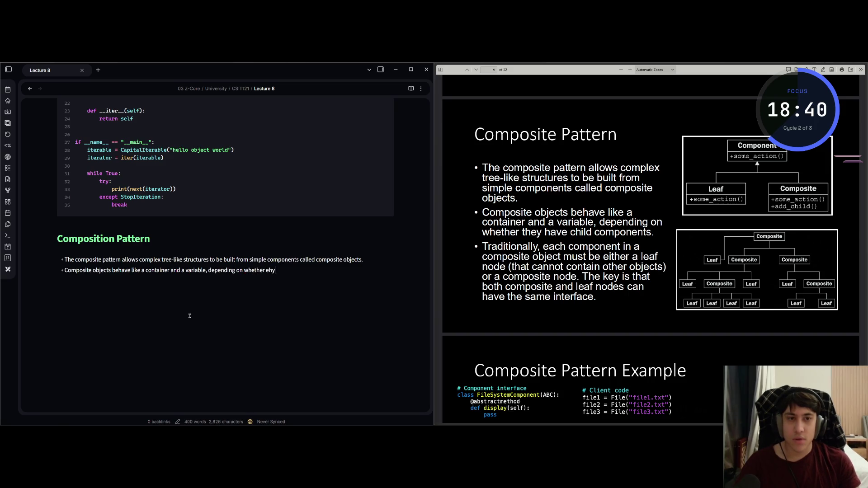
pyautogui.write('child')
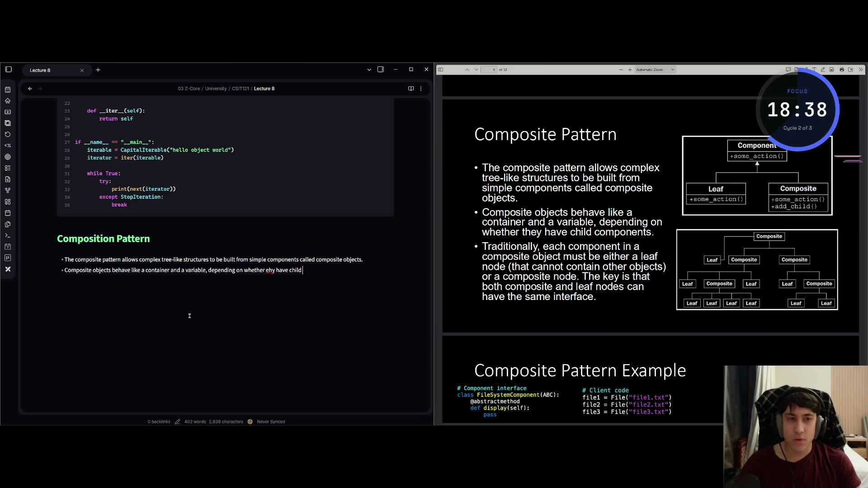
pyautogui.write(' copmpo')
# - Finish the second bullet on leaf-or-composite objects and add a third on their shared interface
pyautogui.press('BackSpace')
pyautogui.press('BackSpace')
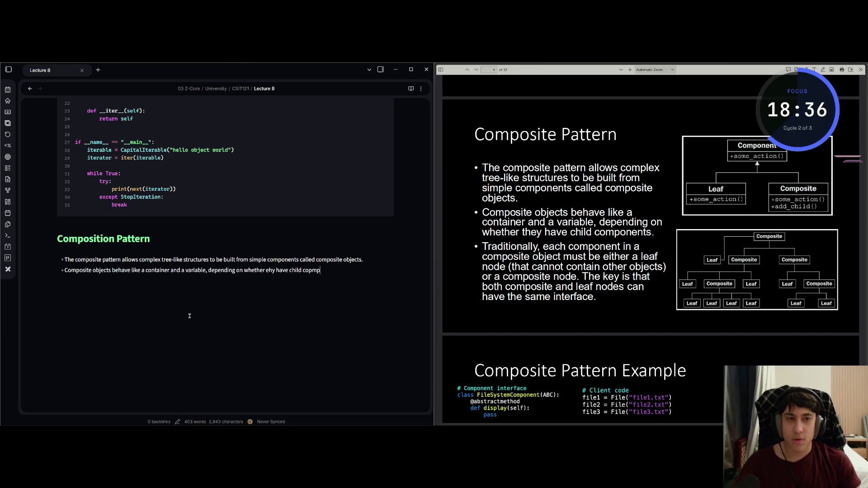
pyautogui.write('onents.')
pyautogui.write('Tra')
pyautogui.write('tionally, each')
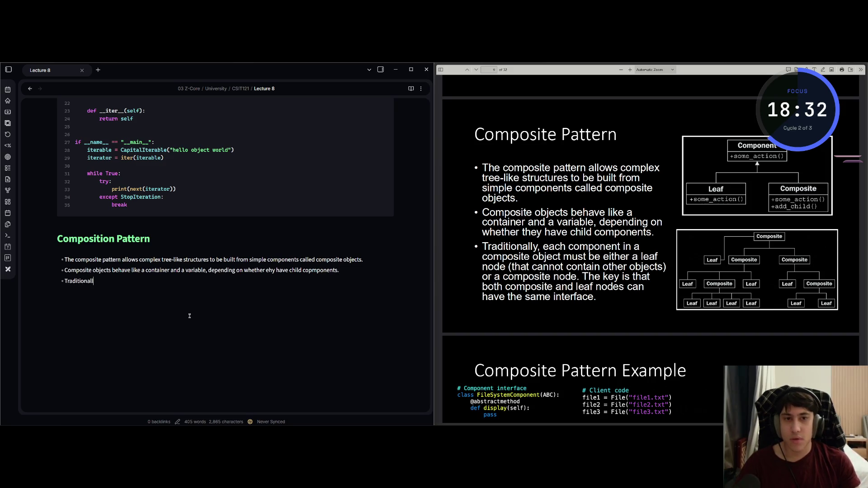
pyautogui.write(' co')
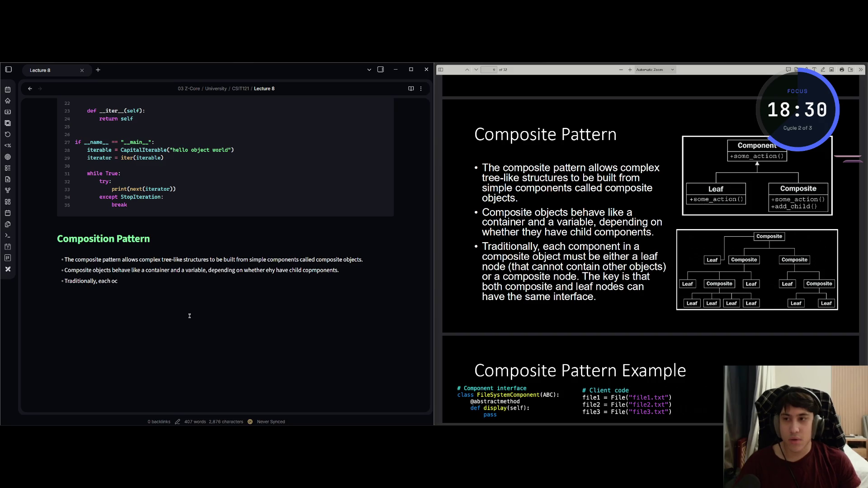
pyautogui.write('mponen')
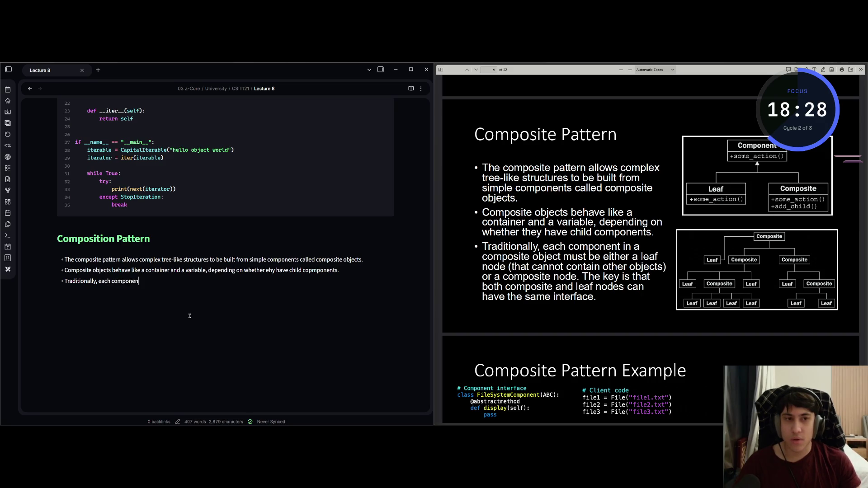
pyautogui.write(' in a')
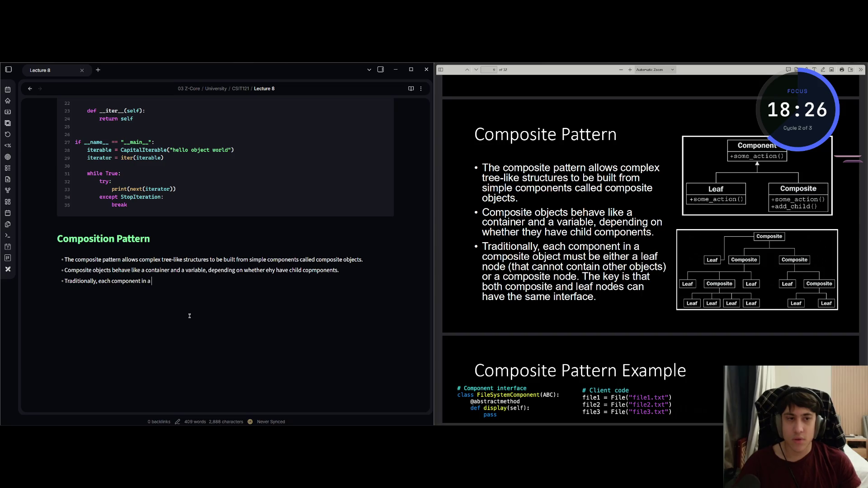
pyautogui.write(' c')
pyautogui.write('p object must ')
pyautogui.write('be eith')
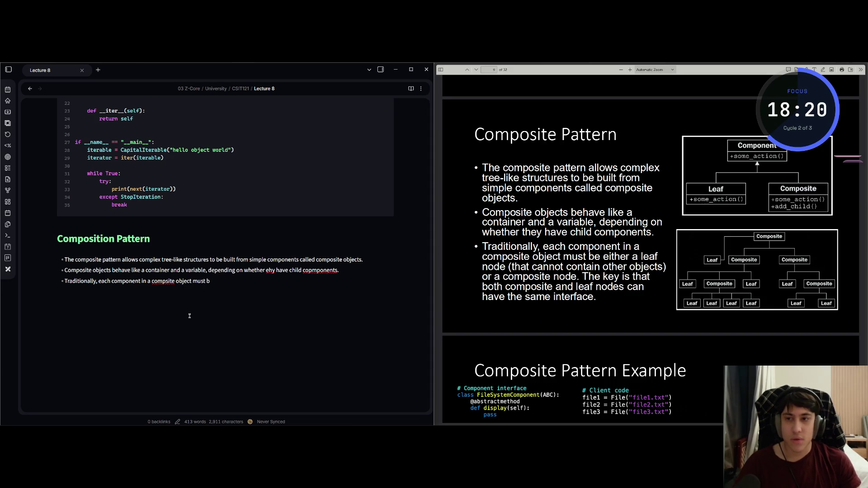
pyautogui.write('e')
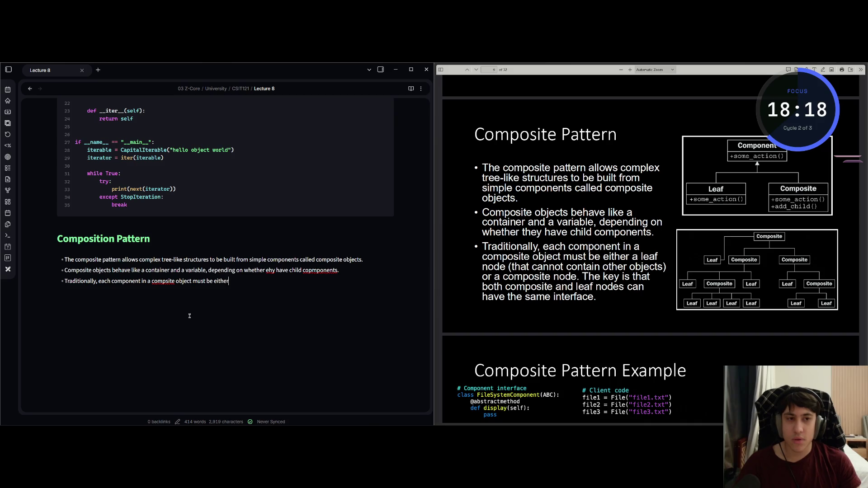
pyautogui.write(' a la')
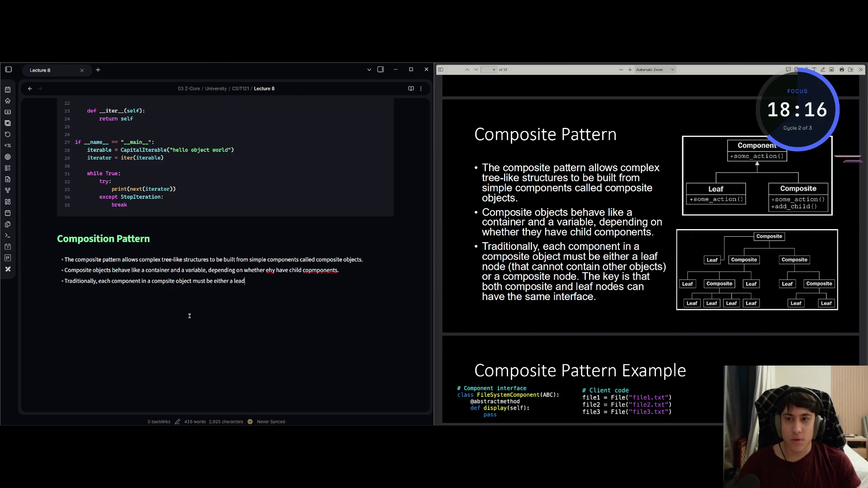
pyautogui.write('ft')
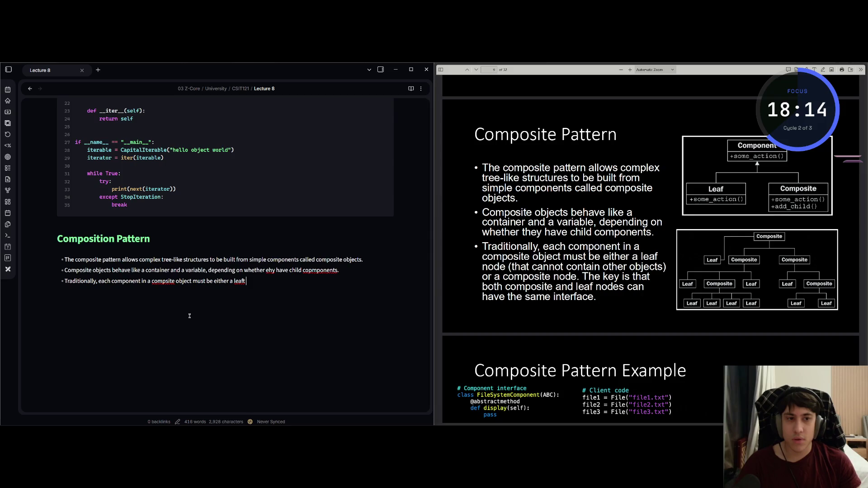
pyautogui.write('n')
pyautogui.write('(that cannot')
pyautogui.write(' contain tother')
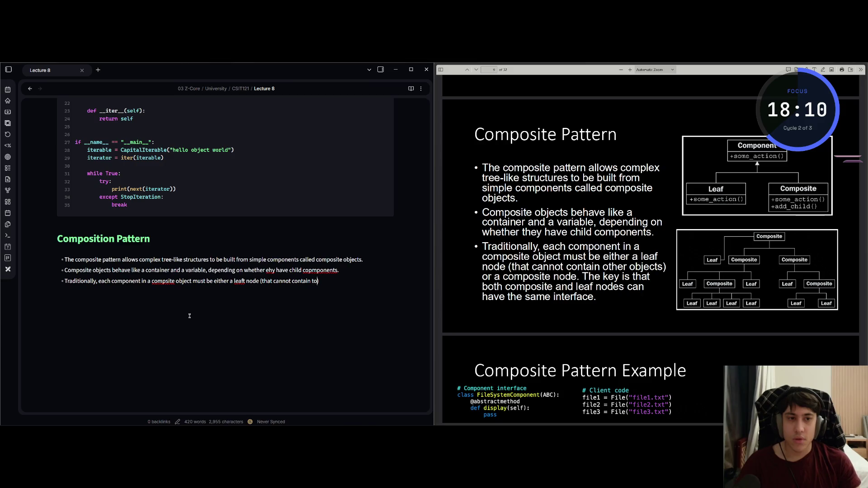
pyautogui.press('BackSpace')
pyautogui.press('BackSpace')
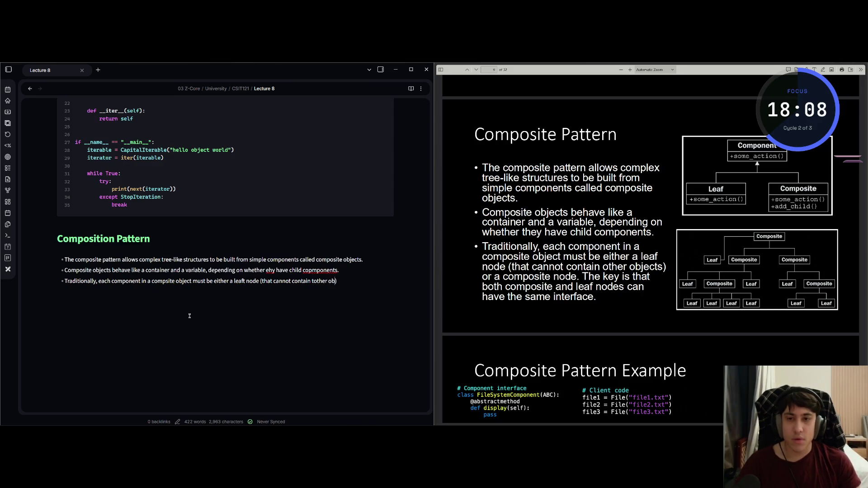
pyautogui.write('jtetc')
pyautogui.press('BackSpace')
pyautogui.press('BackSpace')
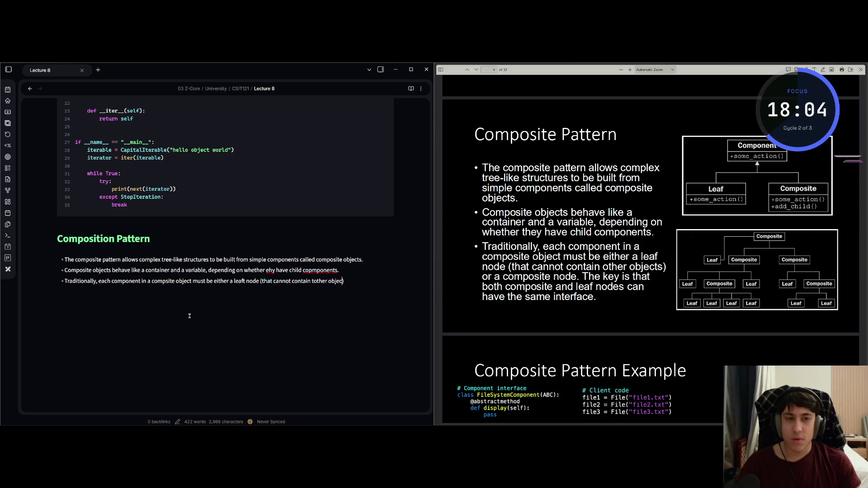
pyautogui.write('ts or a')
pyautogui.write(' composite')
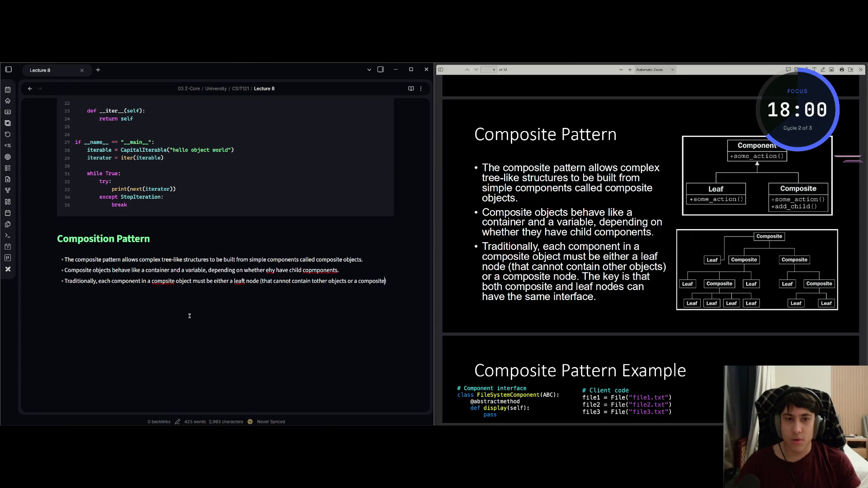
pyautogui.write(' node. The k')
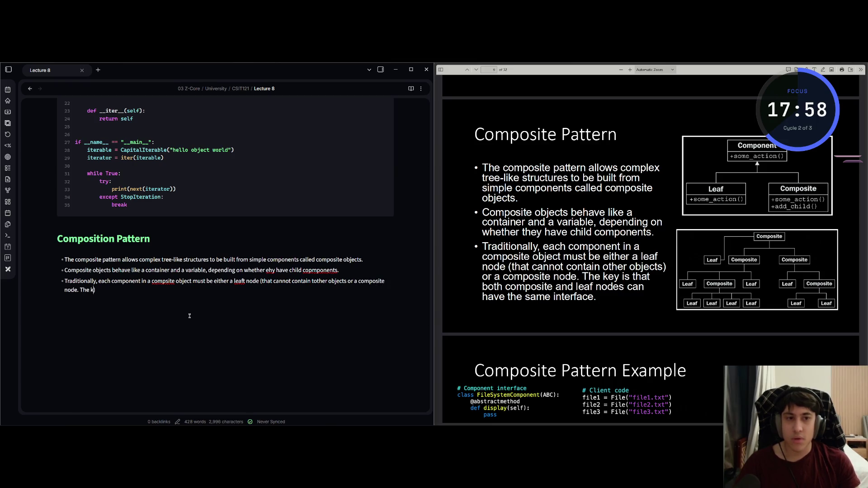
pyautogui.write('ey i')
pyautogui.write('s that ')
pyautogui.write('both composi')
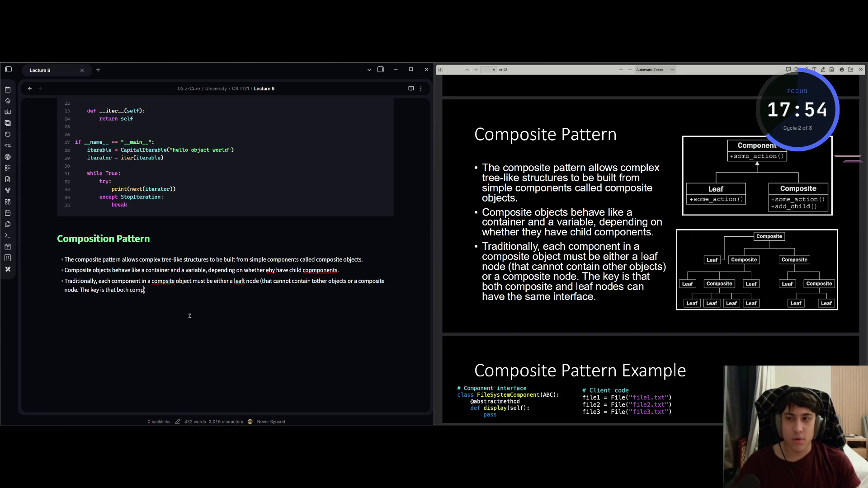
pyautogui.write('te')
pyautogui.write(' and leaf n')
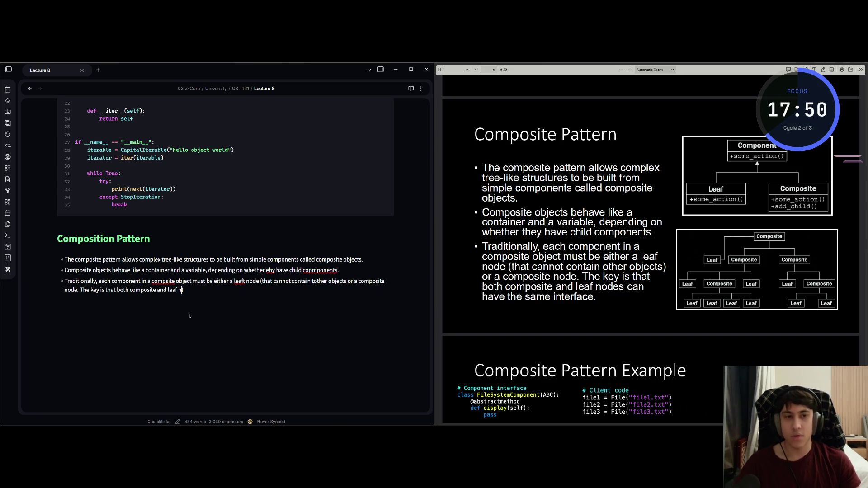
pyautogui.write('odes can have the same')
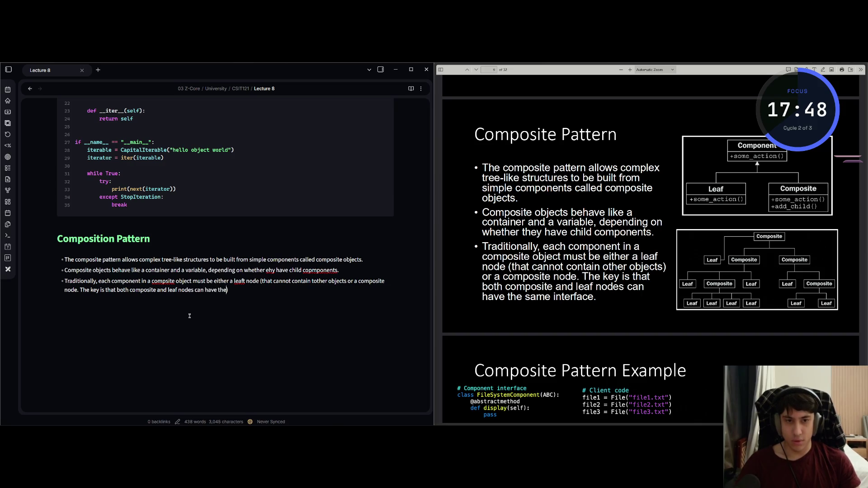
pyautogui.write(' interface.')
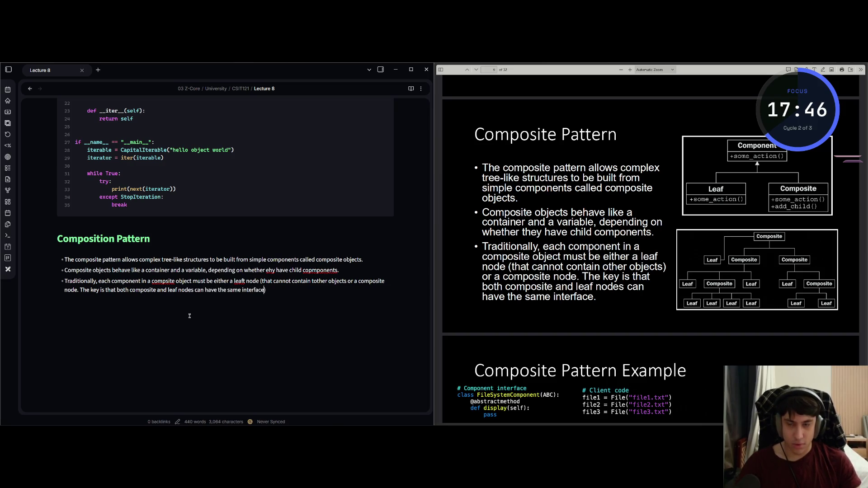
pyautogui.press('Up')
pyautogui.press('Up')
pyautogui.press('Up')
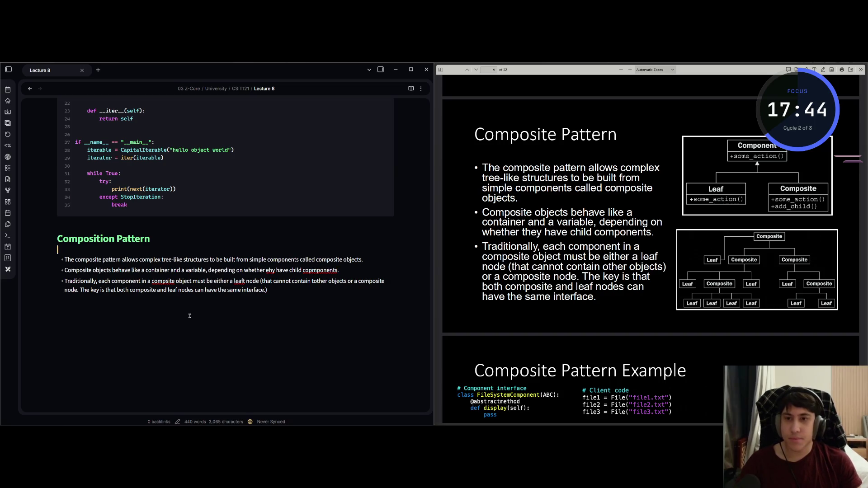
# - End the second bullet with a period and fix the misspelled word 'ehy'
pyautogui.press('Down')
pyautogui.write('.')
pyautogui.press('Down')
pyautogui.press('Left')
pyautogui.press('Left')
pyautogui.press('Left')
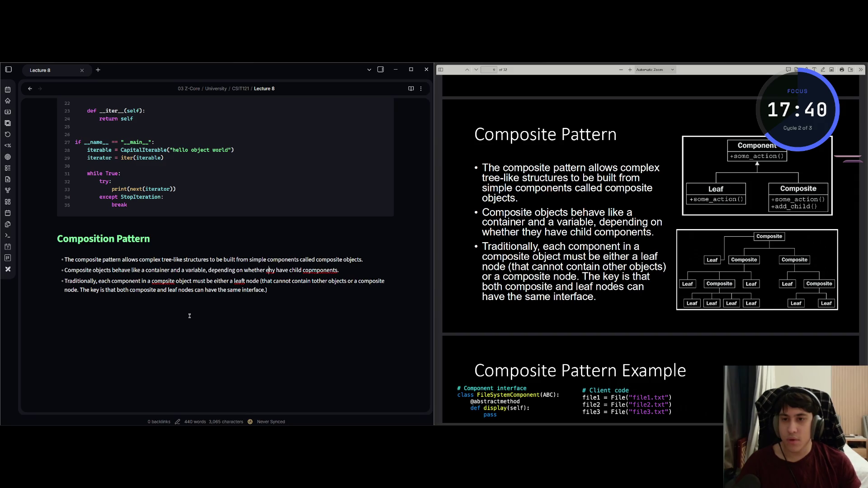
pyautogui.press('BackSpace')
pyautogui.write('t')
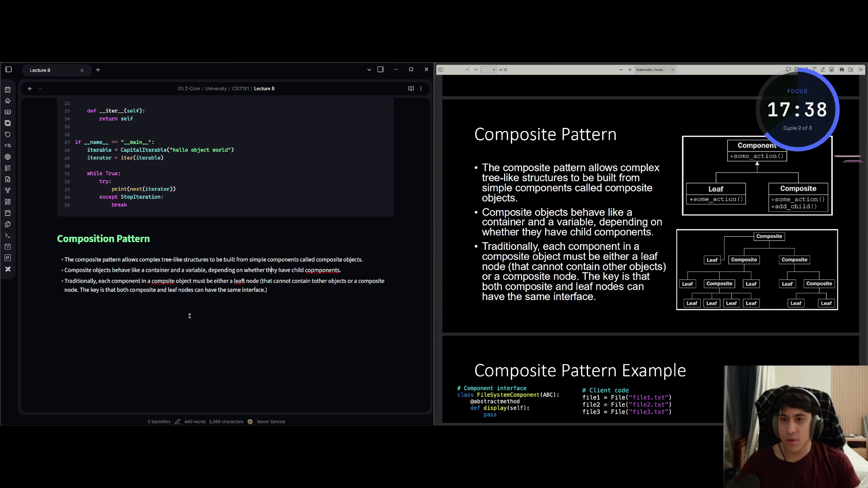
pyautogui.write('e')
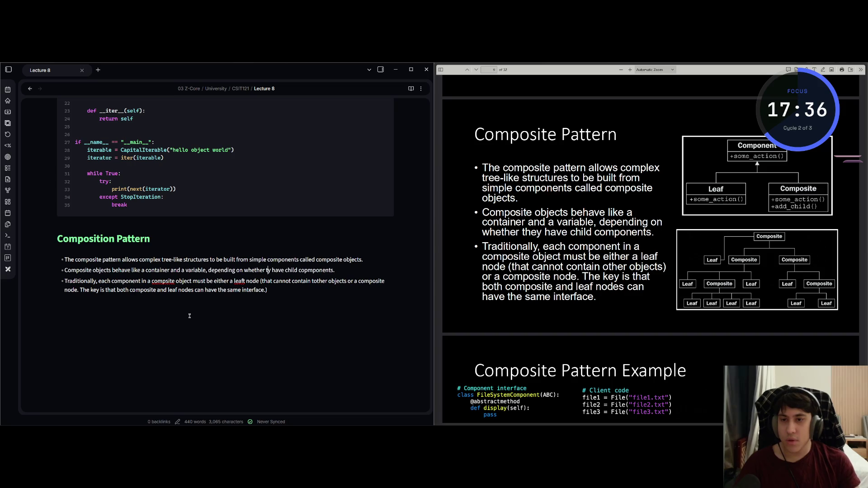
# - Correct 'leaft', 'component' and 'compsite' in the third bullet and open a blank line below
pyautogui.press('Down')
pyautogui.hotkey('ctrl', 'Left')
pyautogui.hotkey('ctrl', 'Left')
pyautogui.hotkey('ctrl', 'Left')
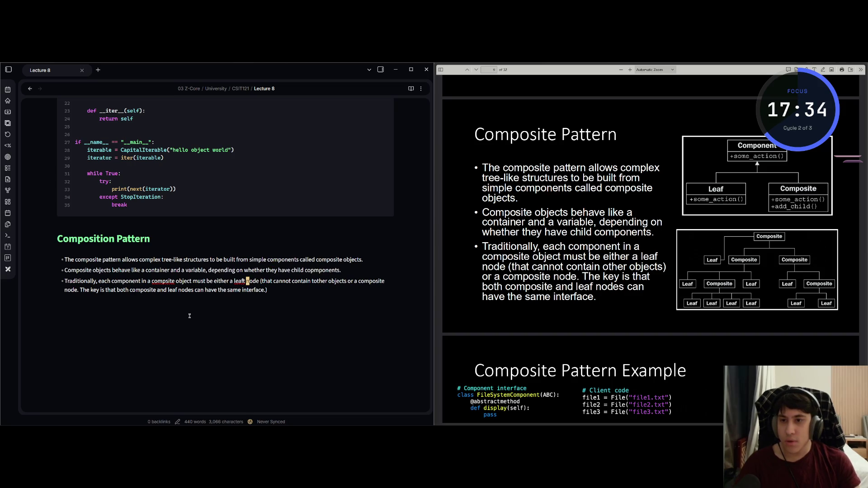
pyautogui.press('Right')
pyautogui.press('Right')
pyautogui.press('l')
pyautogui.press('x')
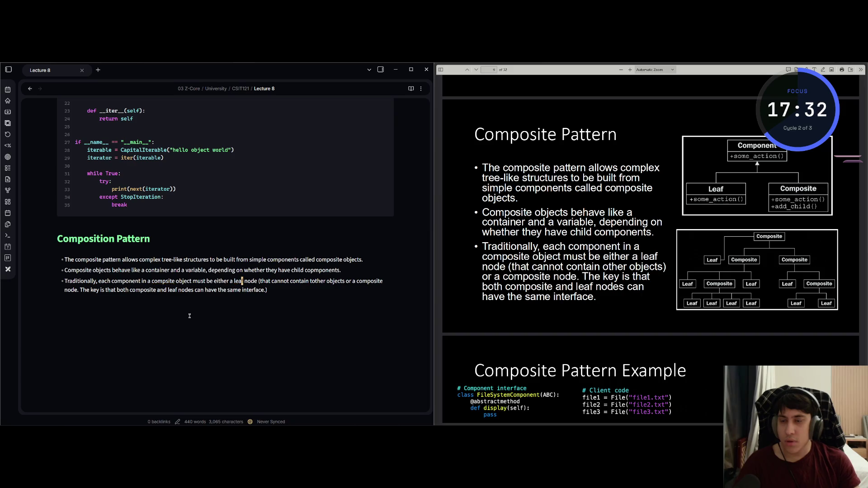
pyautogui.press('b')
pyautogui.press('b')
pyautogui.press('b')
pyautogui.press('b')
pyautogui.press('b')
pyautogui.press('b')
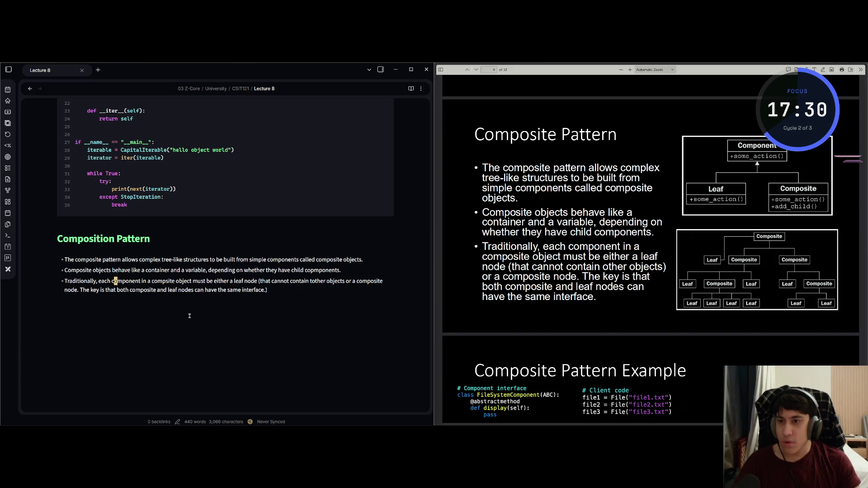
pyautogui.press('x')
pyautogui.press('w')
pyautogui.press('l')
pyautogui.press('l')
pyautogui.press('l')
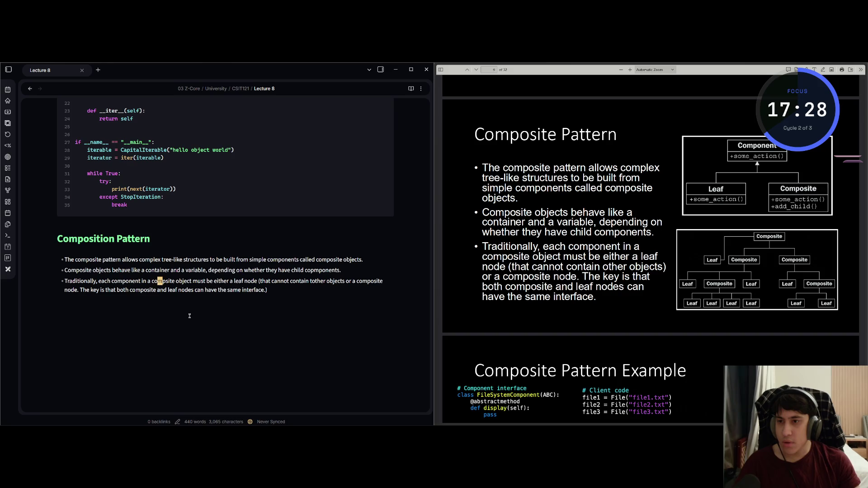
pyautogui.write('o')
pyautogui.press('Escape')
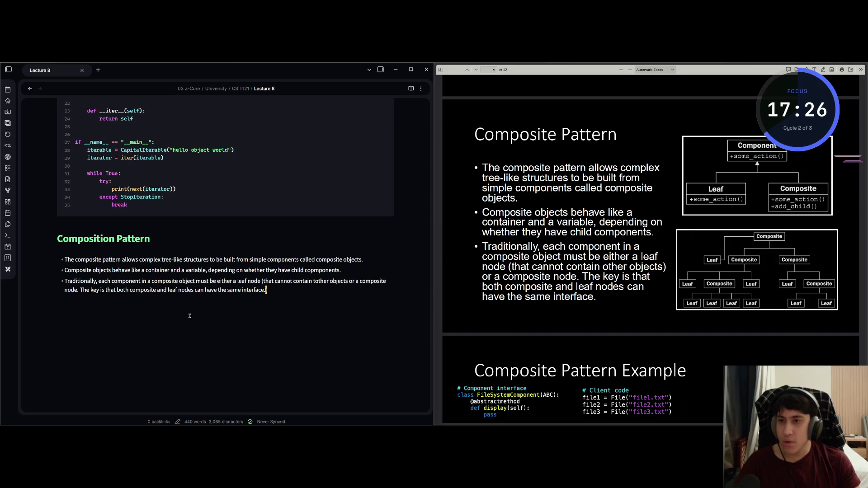
pyautogui.press('o')
pyautogui.write(')')
pyautogui.press('Return')
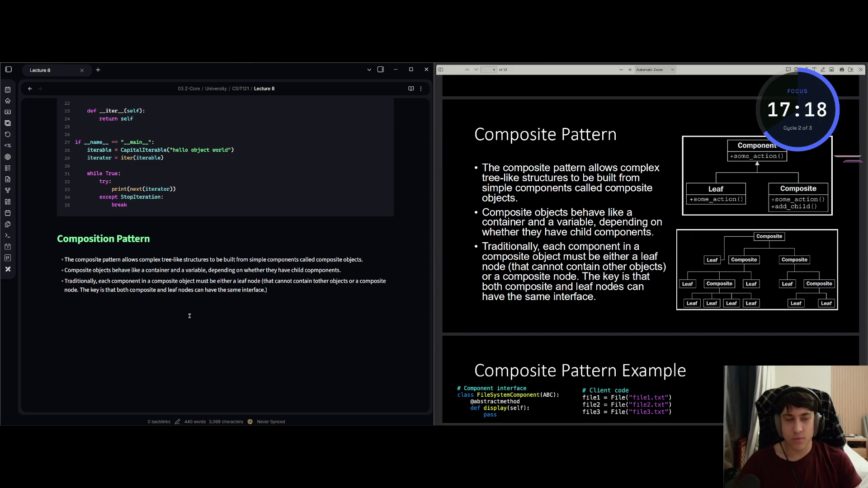
# - Screenshot the slide's Component/Leaf/Composite class diagram and composite tree, and paste them below the bullets
pyautogui.press('Print')
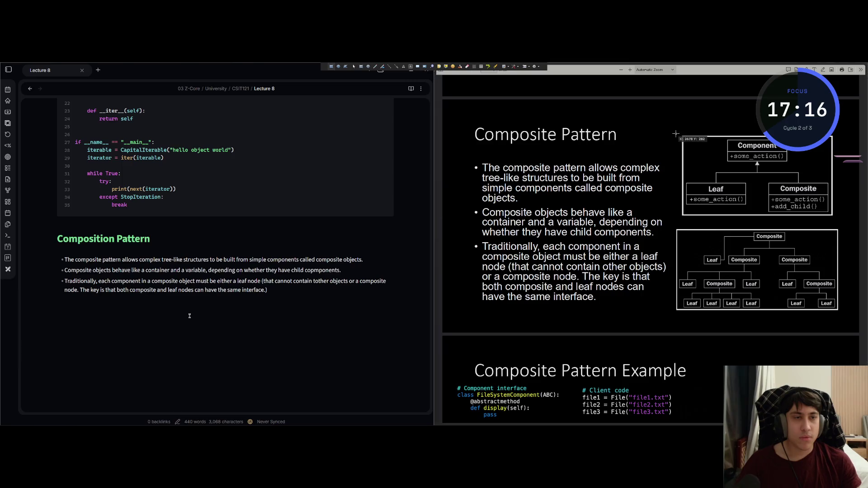
pyautogui.moveTo(675, 134)
pyautogui.mouseDown()
pyautogui.moveTo(796, 227)
pyautogui.moveTo(841, 316)
pyautogui.moveTo(833, 216)
pyautogui.mouseUp()
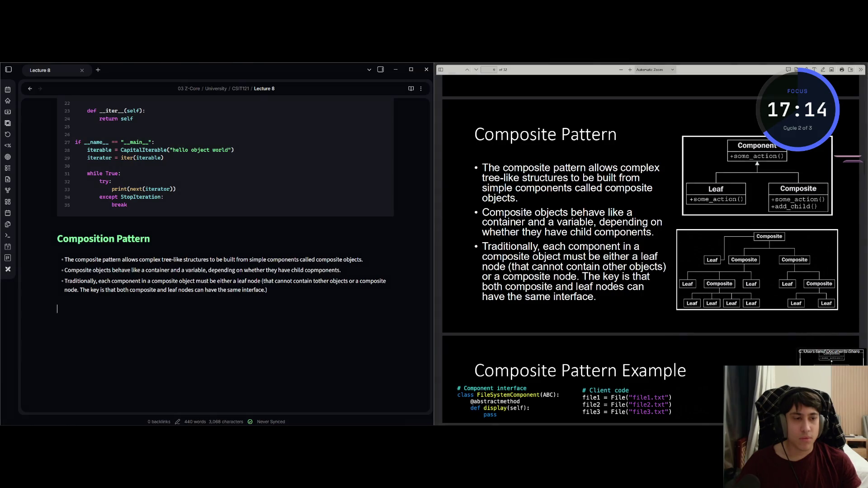
pyautogui.hotkey('ctrl', 'v')
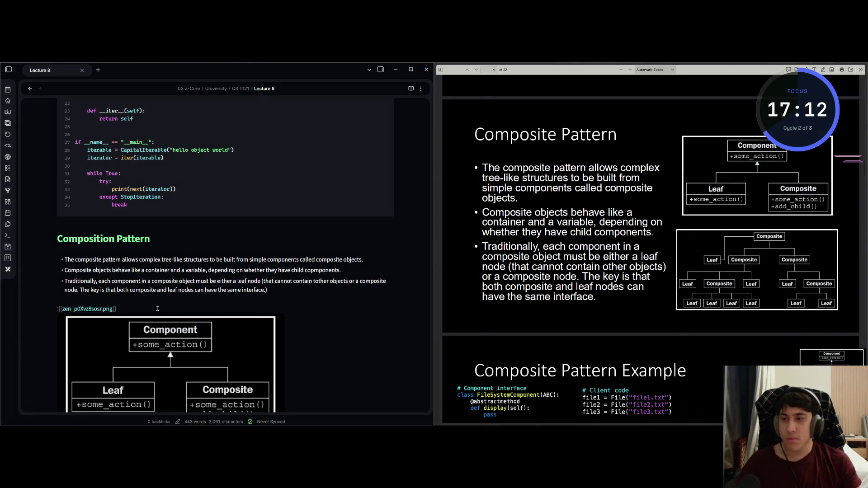
pyautogui.press('Return')
pyautogui.press('Return')
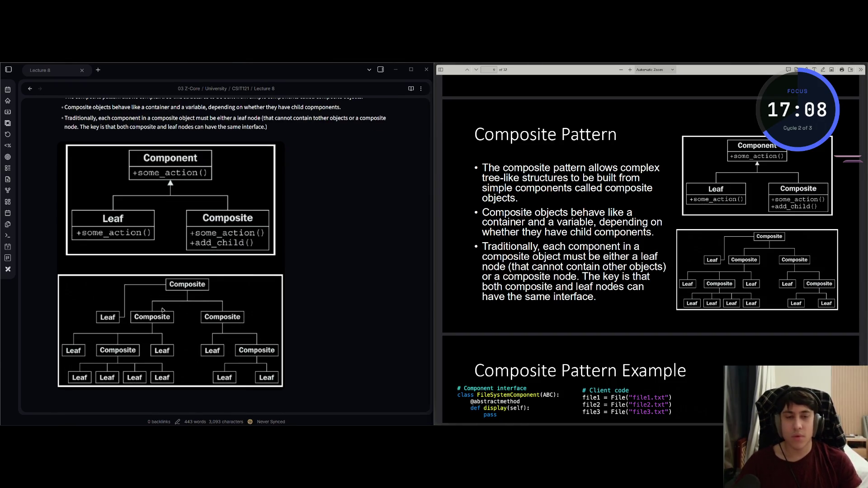
pyautogui.scroll(-3, 651, 249)
pyautogui.scroll(-5, 651, 249)
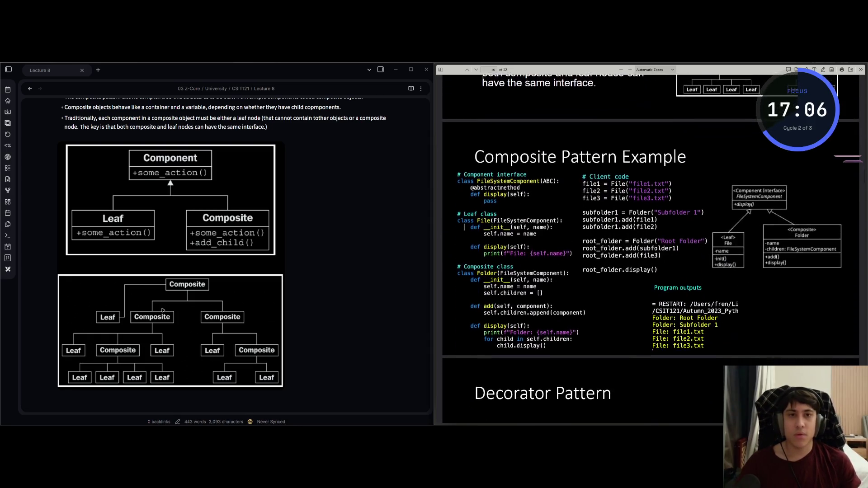
pyautogui.scroll(-10, 651, 248)
pyautogui.scroll(10, 651, 249)
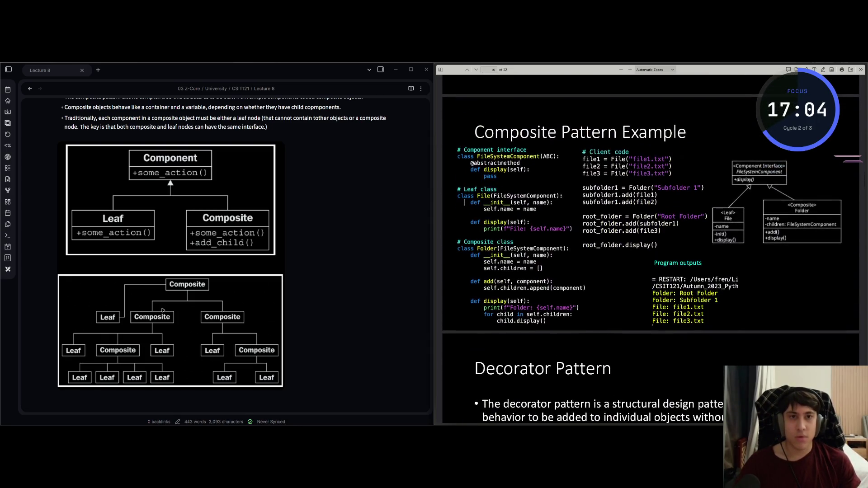
pyautogui.scroll(-7, 651, 248)
pyautogui.scroll(7, 651, 249)
pyautogui.scroll(2, 651, 248)
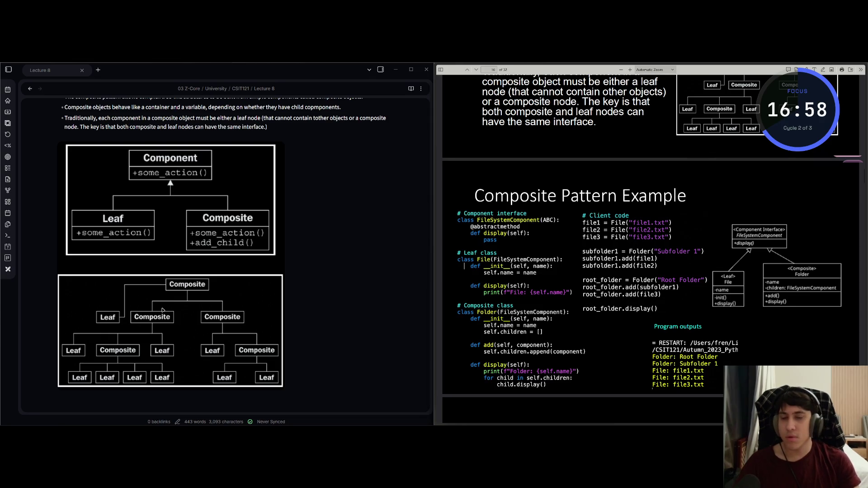
pyautogui.click(57, 406)
# - Replace the whole iterator script in PyCharm with 'class FileSystemComponent(ABC)' and return to Obsidian
pyautogui.write('j')
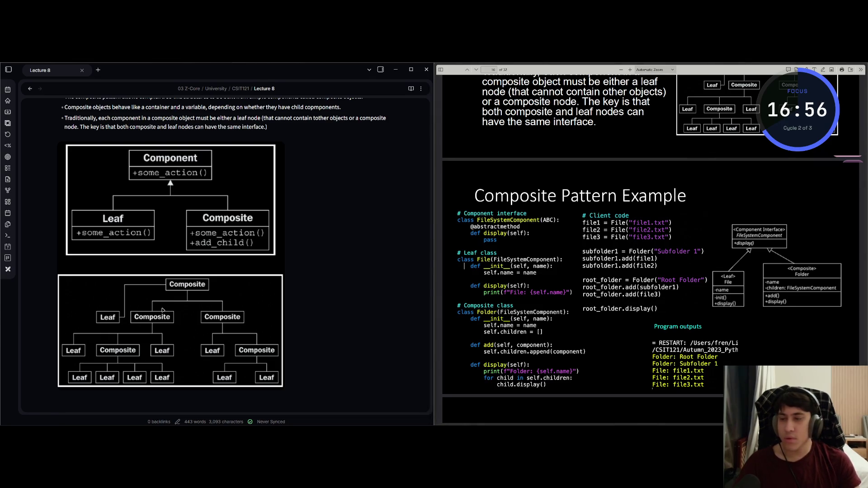
pyautogui.hotkey('alt', 'Tab')
pyautogui.hotkey('alt', 'Tab')
pyautogui.hotkey('alt', 'Tab')
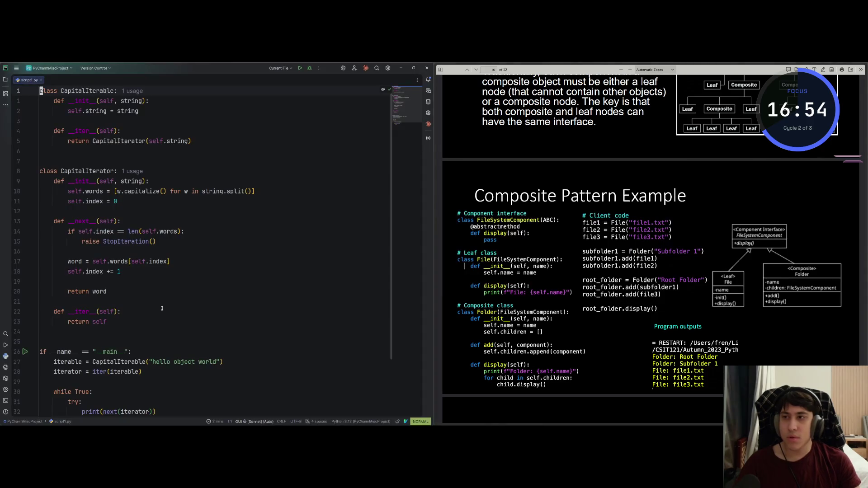
pyautogui.hotkey('shift', 'g')
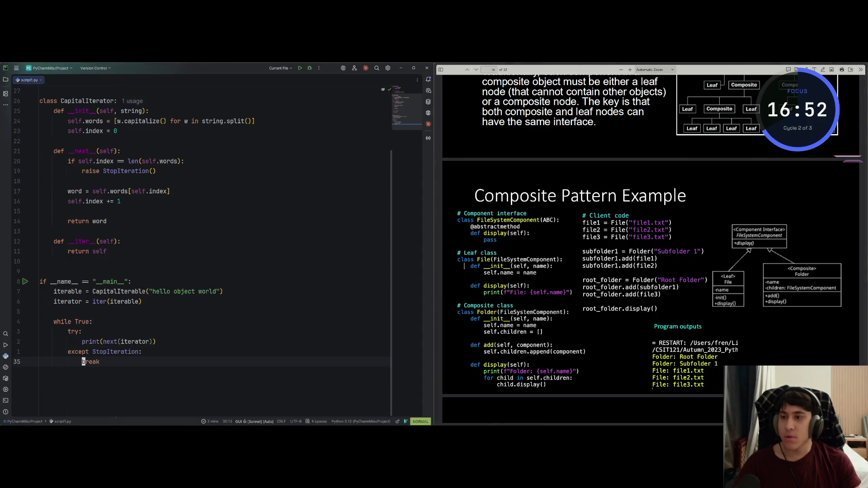
pyautogui.hotkey('shift', 'v')
pyautogui.press('g')
pyautogui.press('g')
pyautogui.press('c')
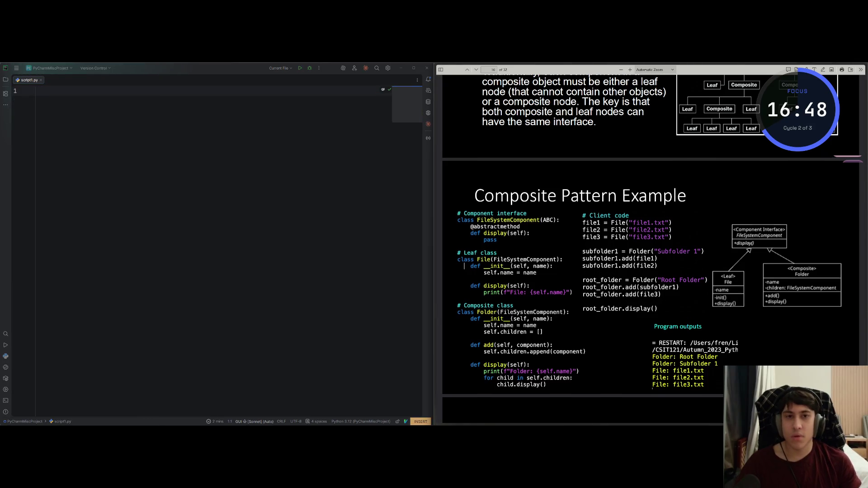
pyautogui.scroll(-2, 651, 248)
pyautogui.write('class F')
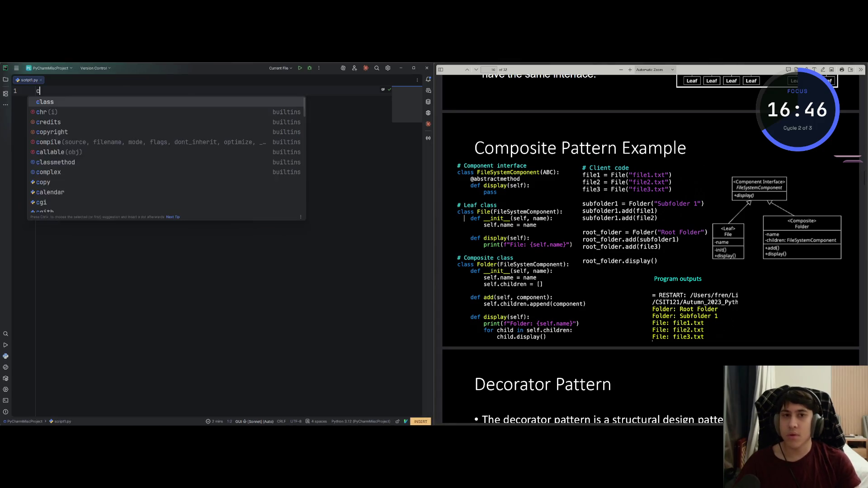
pyautogui.write('ile')
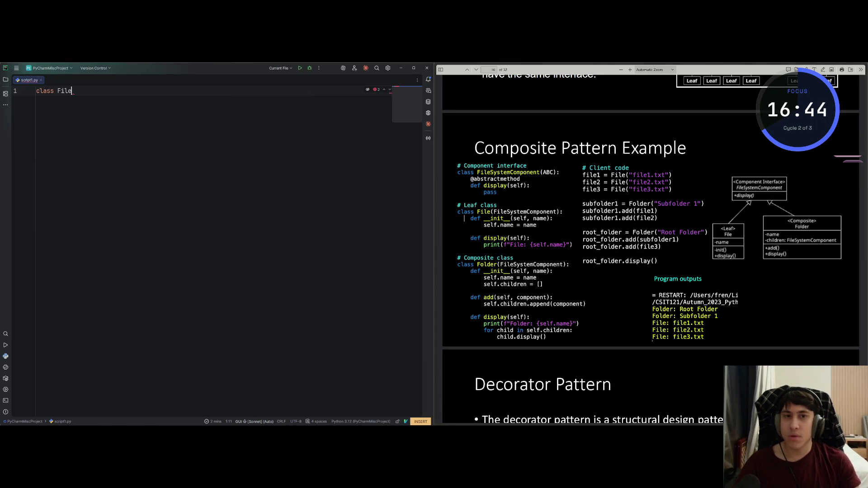
pyautogui.write('SystemCompo')
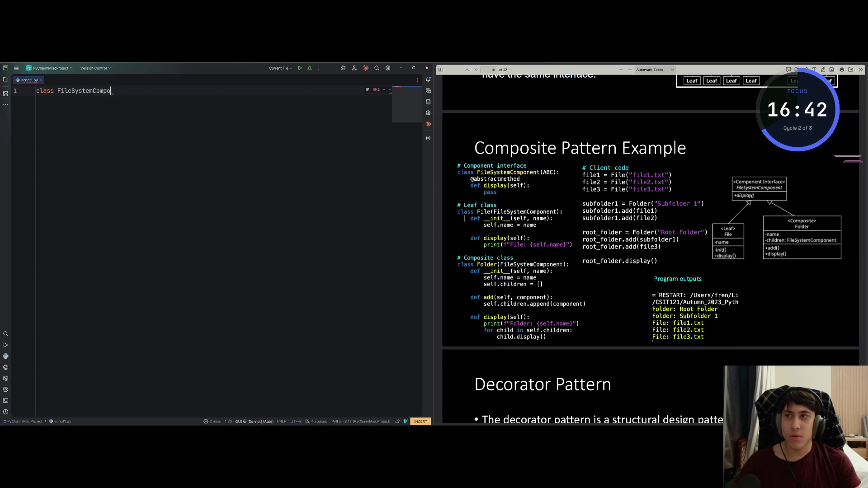
pyautogui.write('nent(A')
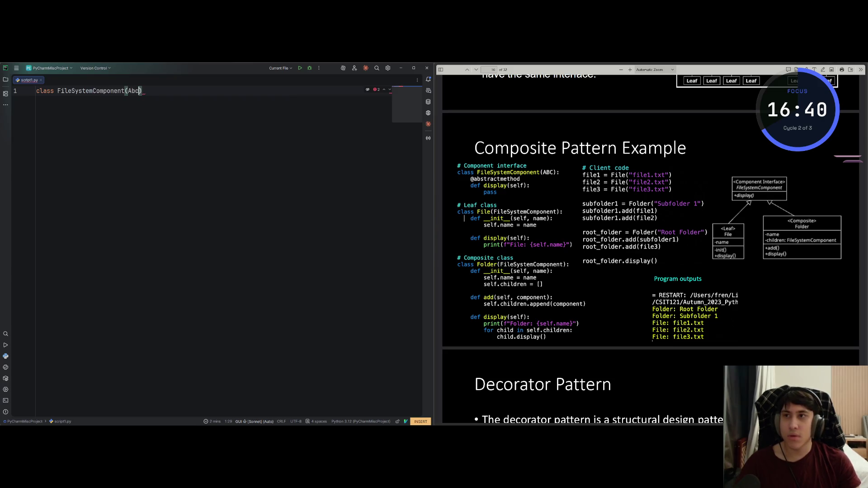
pyautogui.write('BC')
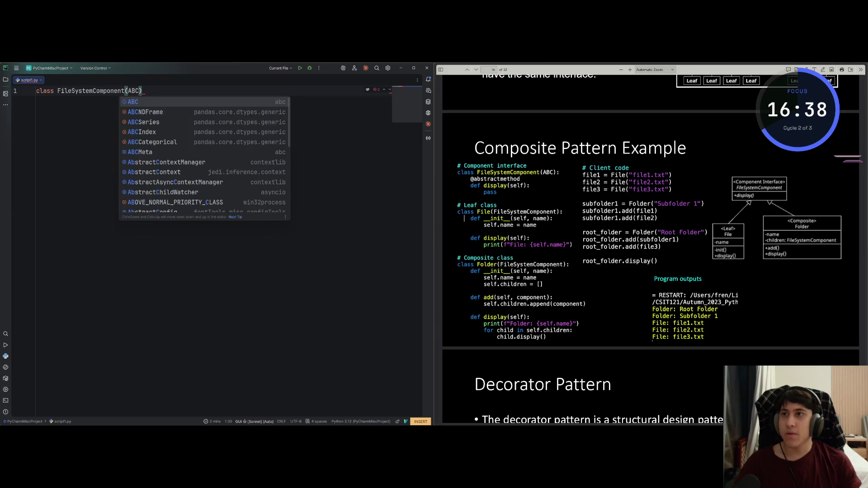
pyautogui.write(')')
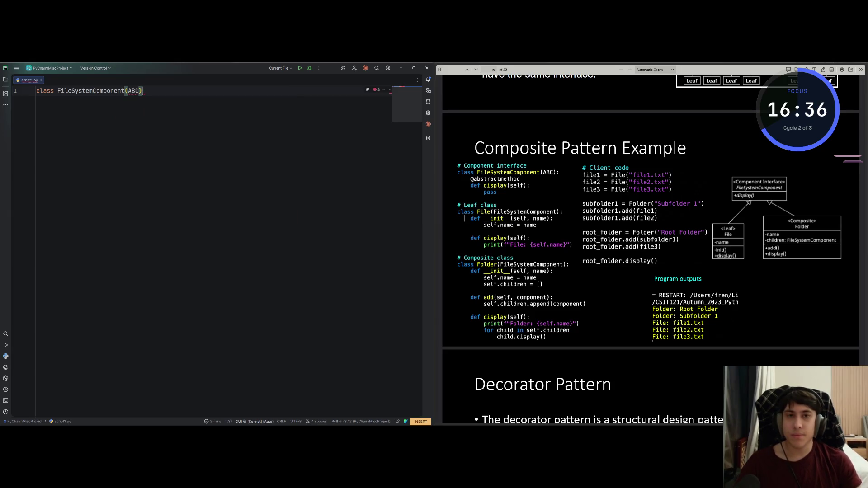
pyautogui.hotkey('alt', 'Tab')
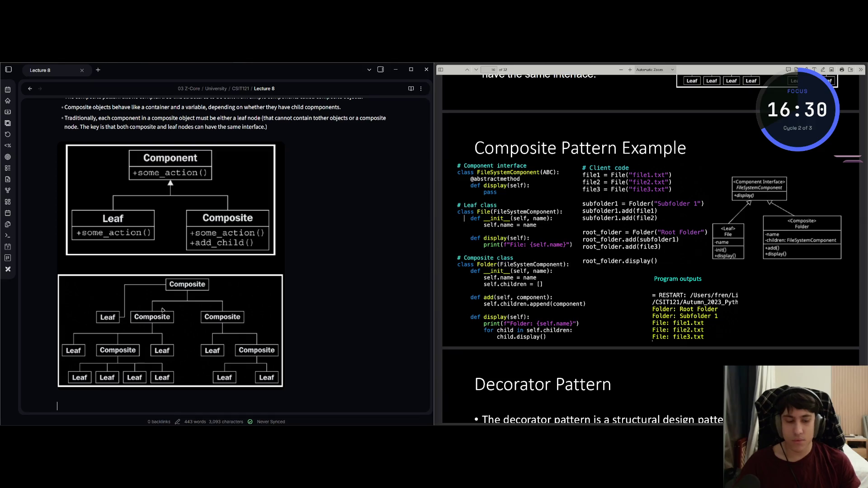
# - Insert a '## Composition Pattern' heading above the first composite pattern bullet
pyautogui.hotkey('ctrl', 'z')
pyautogui.hotkey('ctrl', 'shift', 'z')
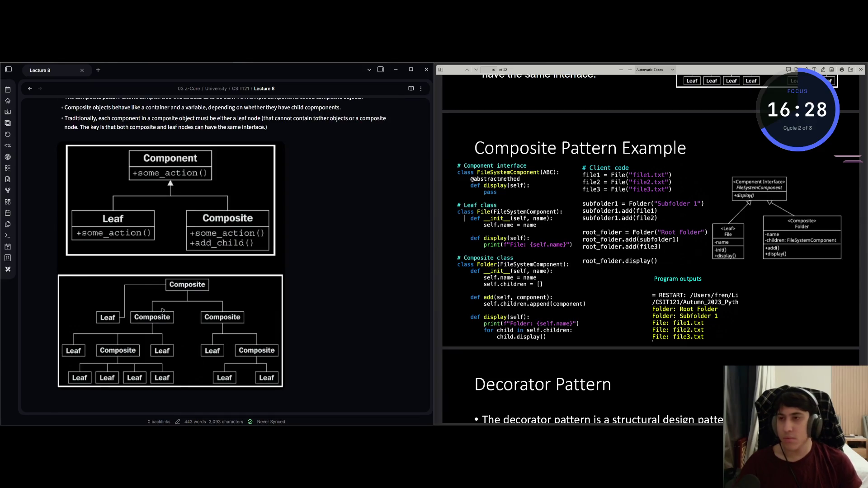
pyautogui.scroll(2, 163, 310)
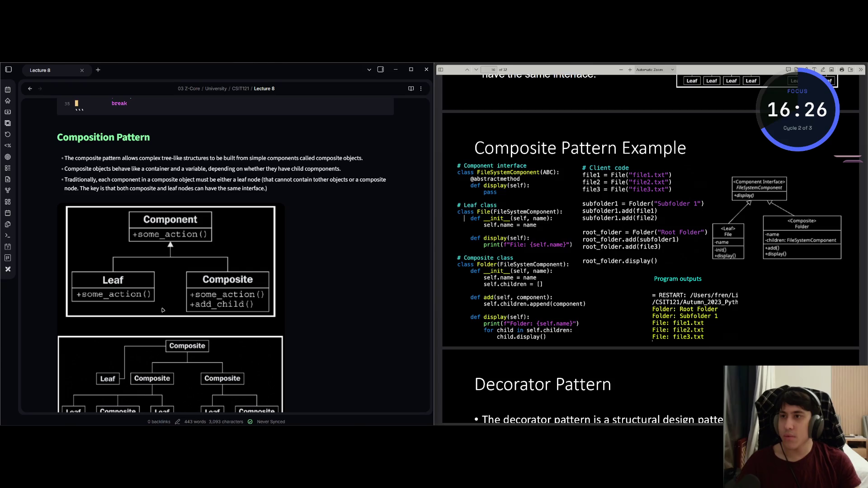
pyautogui.press('Down')
pyautogui.press('Down')
pyautogui.press('Down')
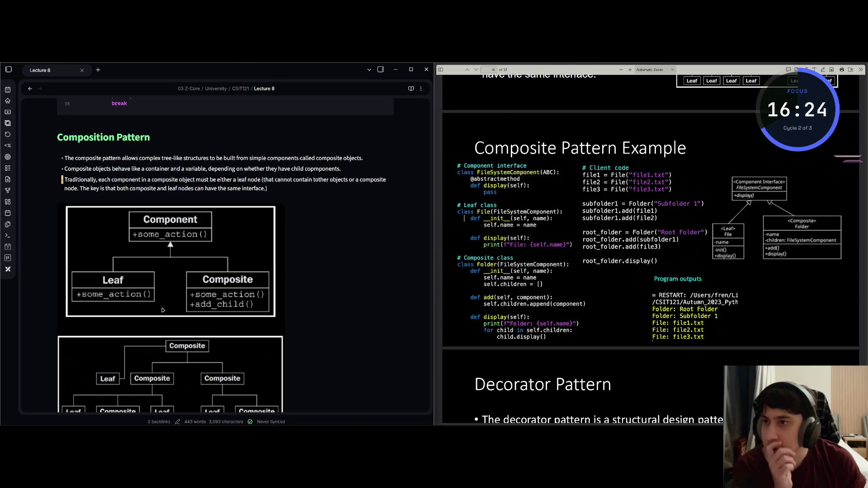
pyautogui.press('Up')
pyautogui.press('Up')
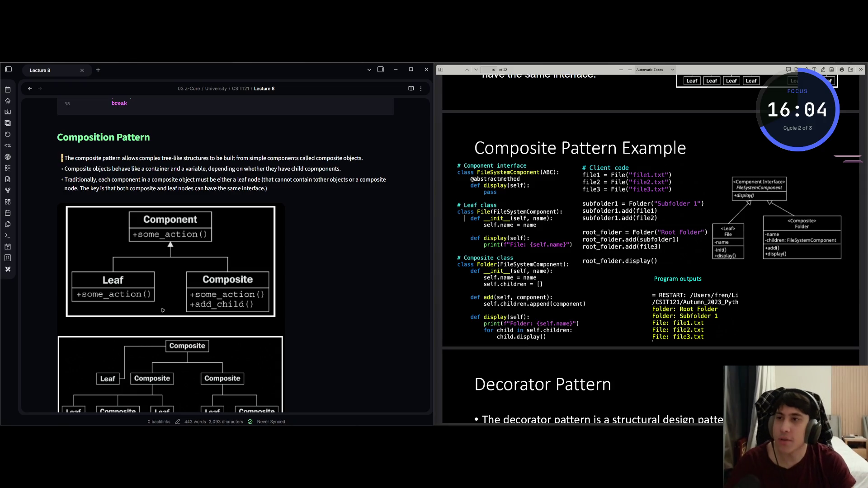
pyautogui.press('Down')
pyautogui.press('Down')
pyautogui.press('Down')
pyautogui.press('Down')
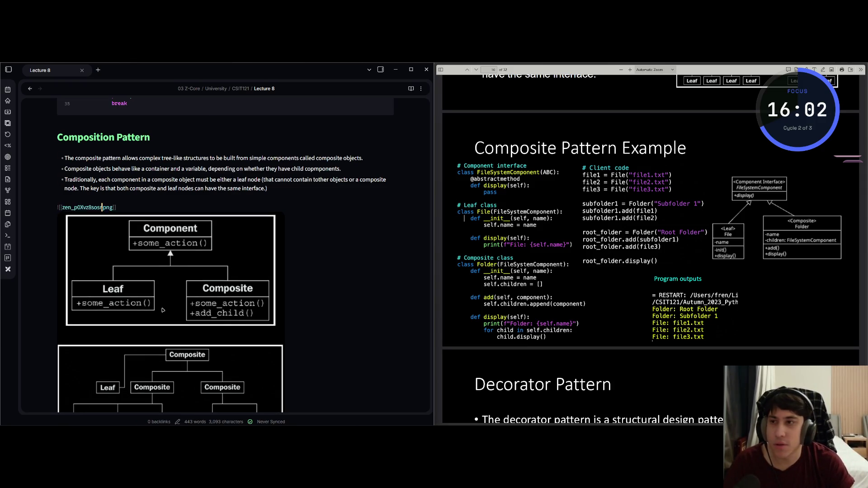
pyautogui.scroll(-2, 163, 311)
pyautogui.press('Up')
pyautogui.press('Up')
pyautogui.press('Up')
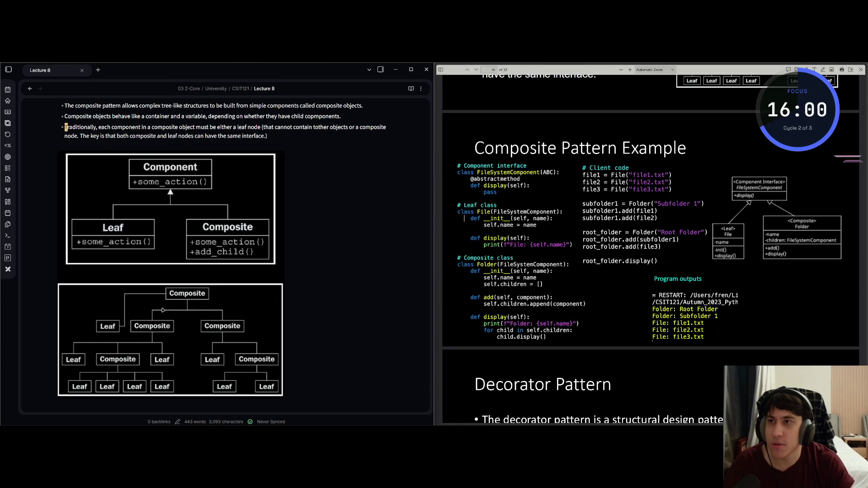
pyautogui.hotkey('ctrl', 'Right')
pyautogui.hotkey('ctrl', 'Right')
pyautogui.hotkey('ctrl', 'Right')
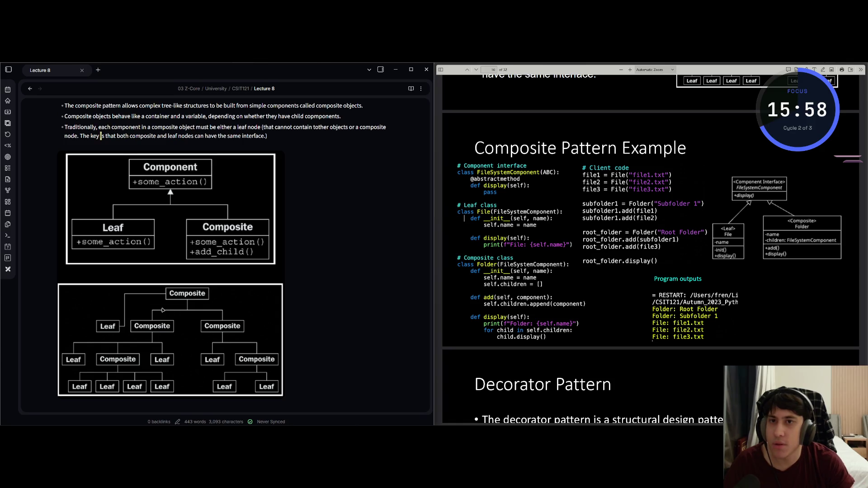
pyautogui.hotkey('ctrl', 'Right')
pyautogui.hotkey('ctrl', 'Right')
pyautogui.hotkey('ctrl', 'Right')
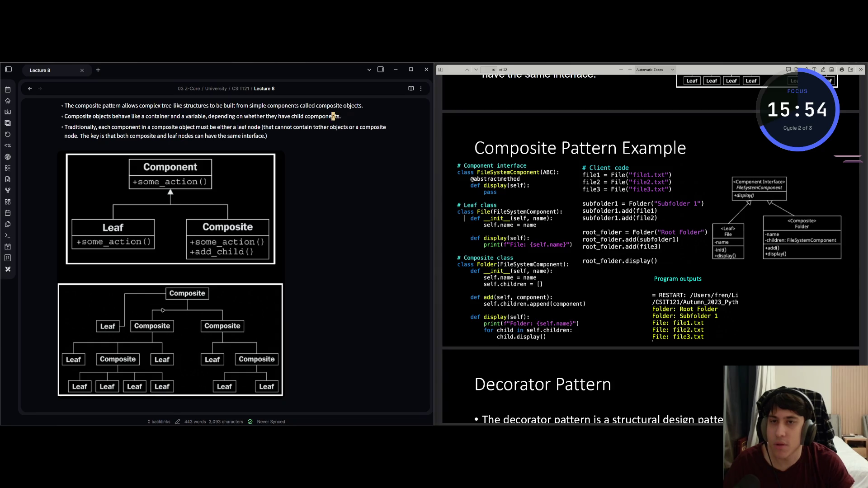
pyautogui.click(323, 106)
pyautogui.hotkey('shift', 'o')
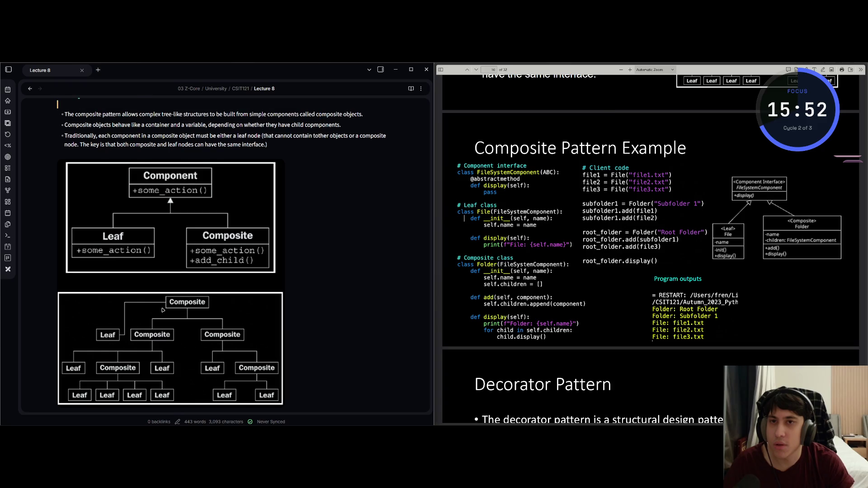
pyautogui.write('## Composition Pattern')
pyautogui.press('Escape')
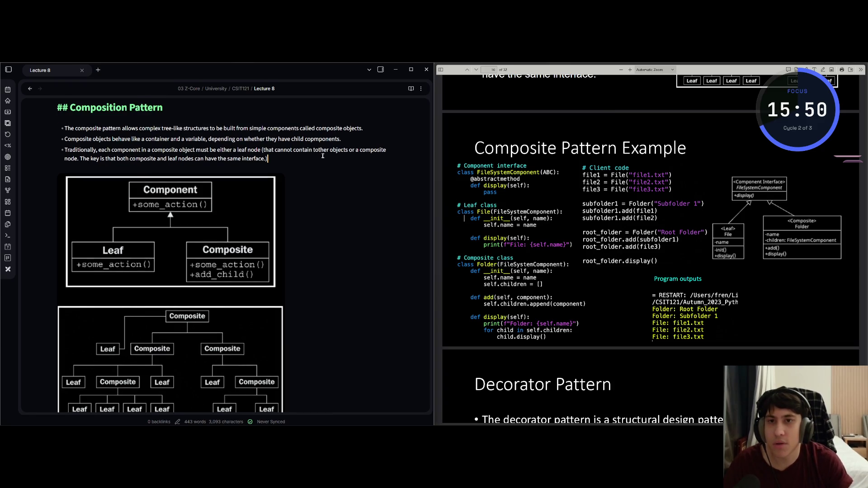
# - Correct the typo 'tother' to 'other' in the third bullet
pyautogui.click(331, 155)
pyautogui.scroll(5, 543, 226)
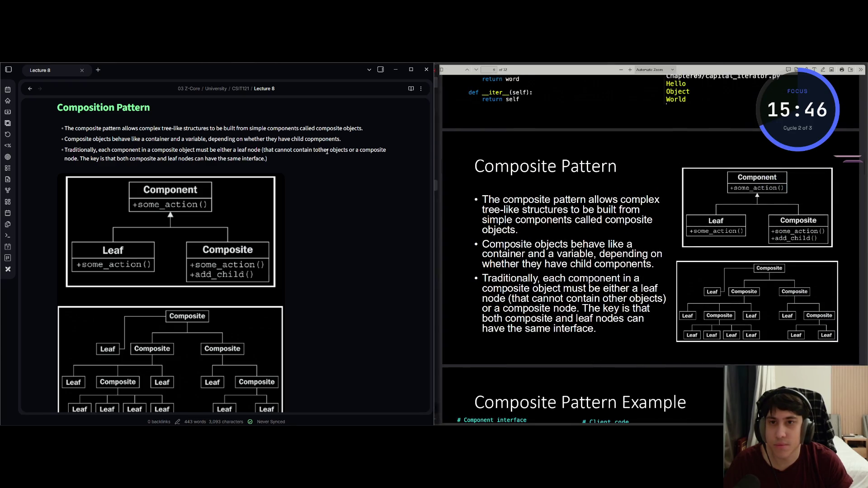
pyautogui.write('j')
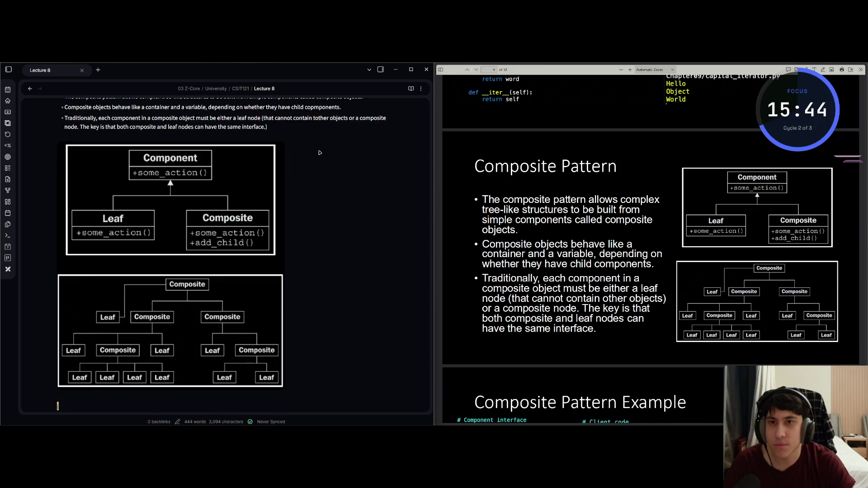
pyautogui.click(316, 118)
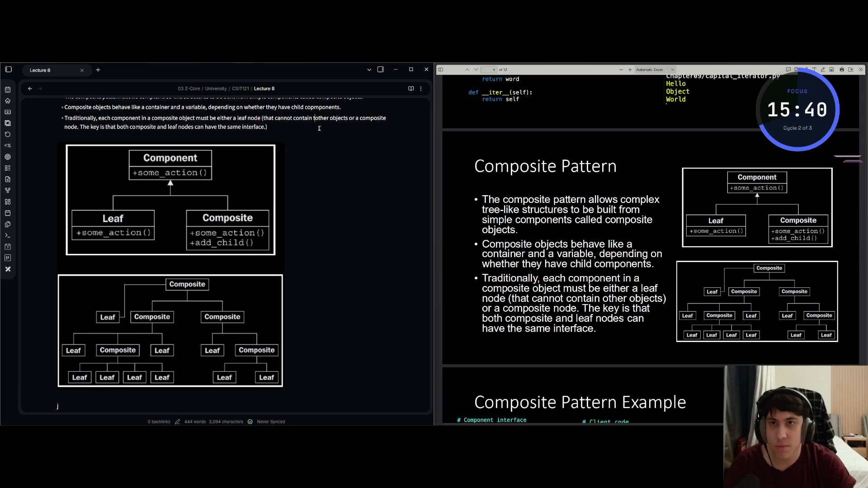
pyautogui.press('BackSpace')
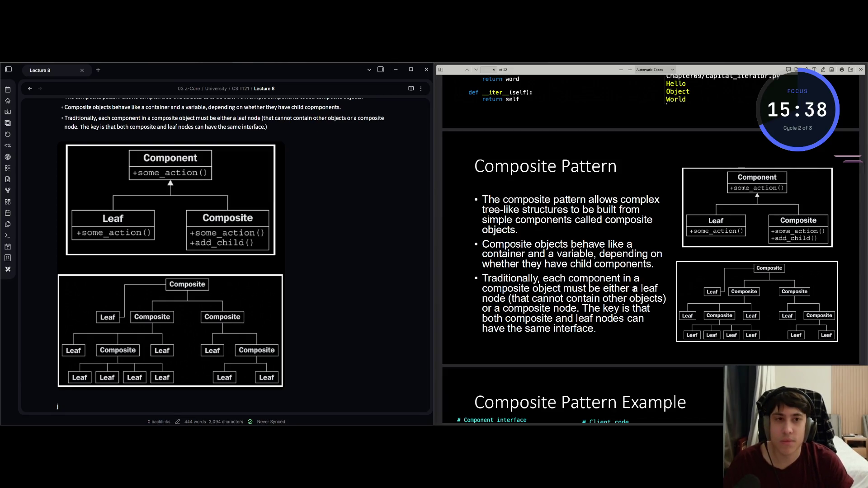
pyautogui.scroll(-5, 633, 289)
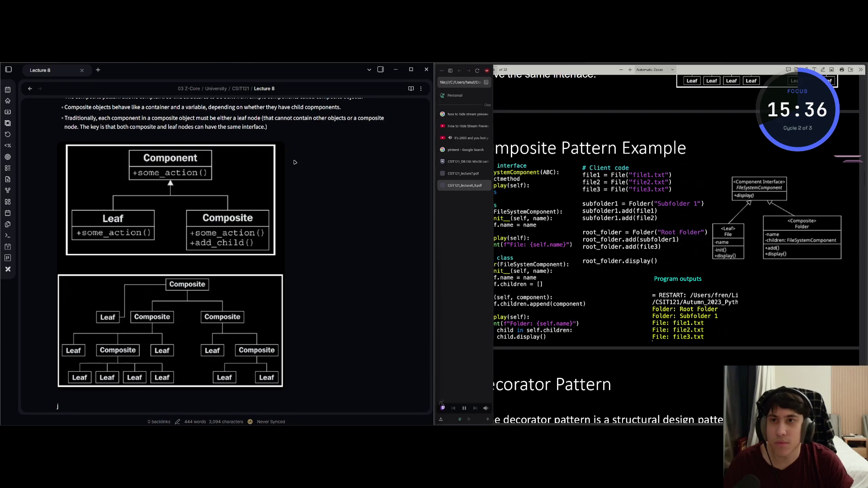
pyautogui.press('BackSpace')
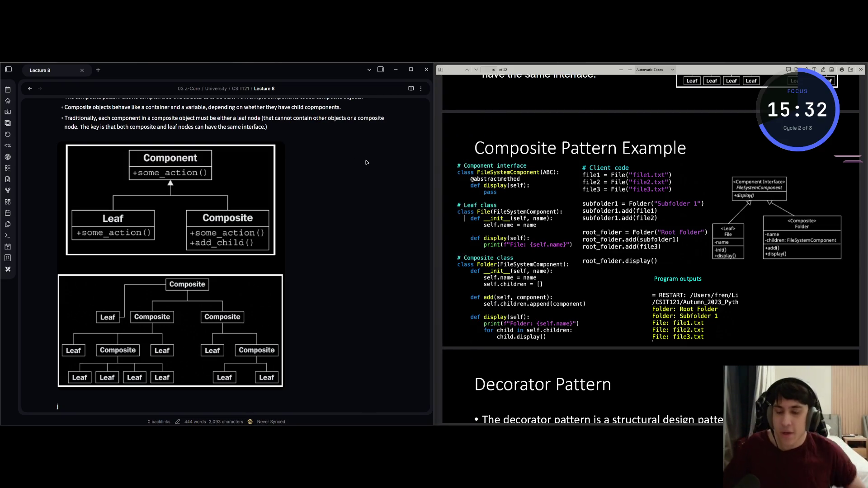
pyautogui.hotkey('alt', 'Tab')
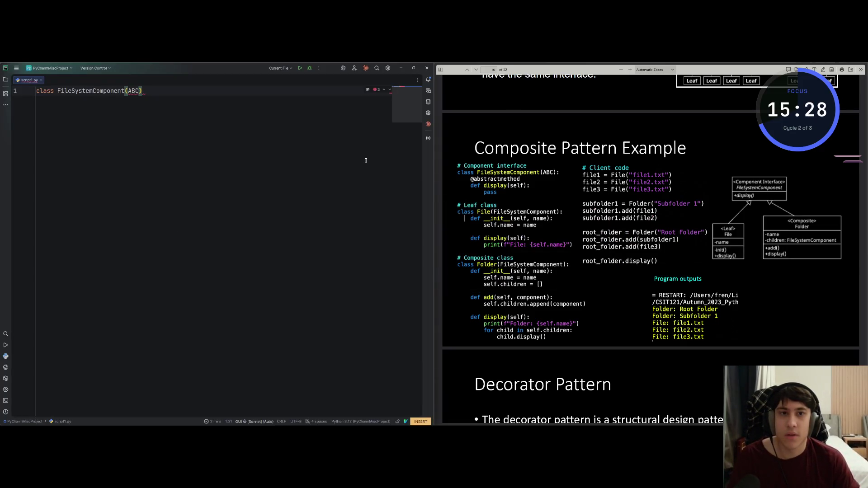
# - End the FileSystemComponent(ABC) header with a colon and import ABC from abc
pyautogui.write(':')
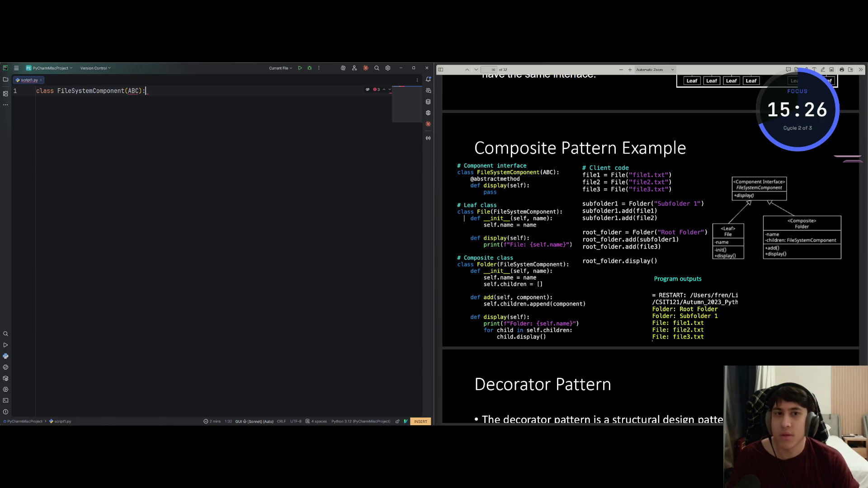
pyautogui.press('Escape')
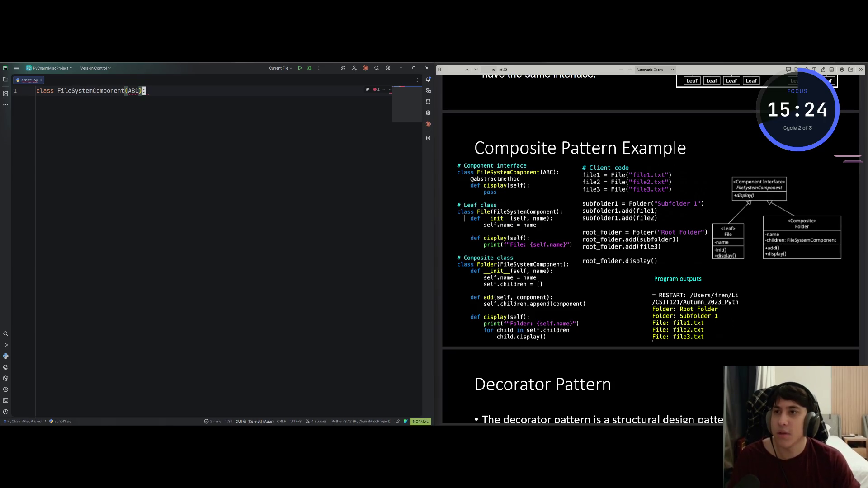
pyautogui.press('b')
pyautogui.press('b')
pyautogui.hotkey('alt', 'Return')
pyautogui.press('Return')
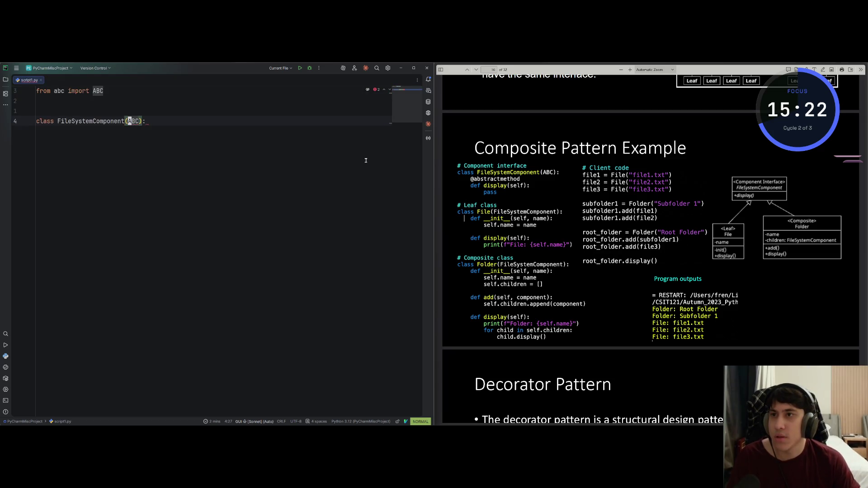
pyautogui.write('o')
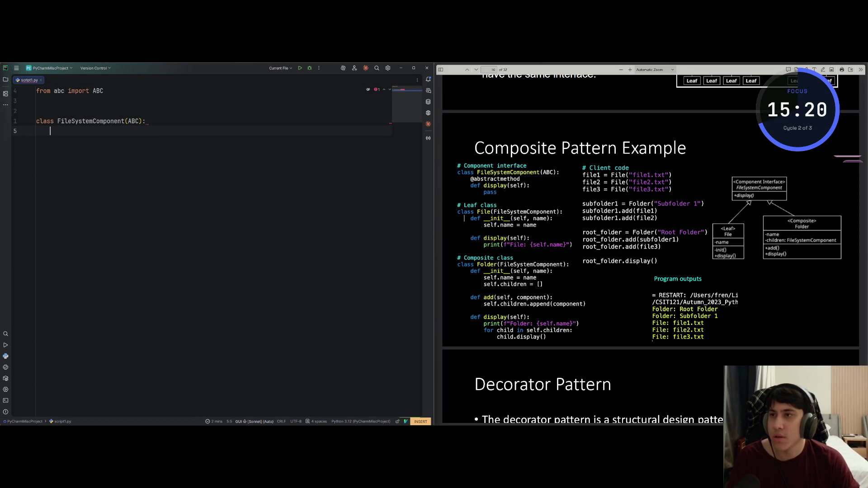
pyautogui.write('@abst')
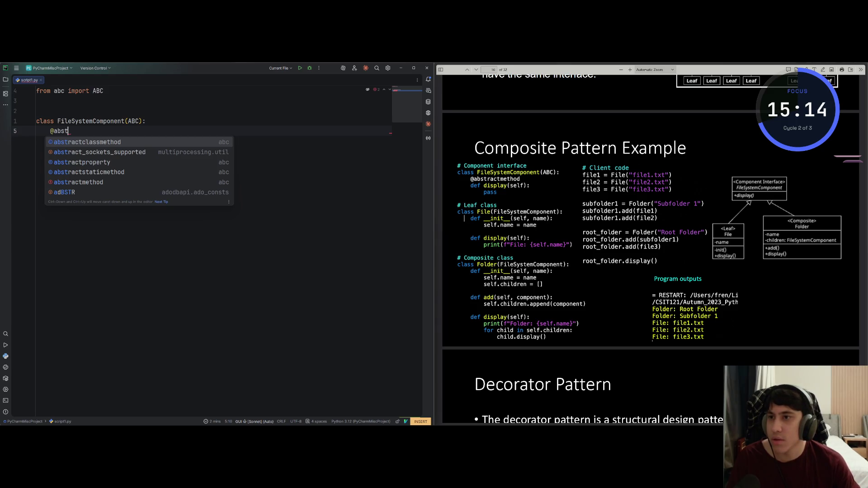
pyautogui.press('Down')
pyautogui.press('Down')
pyautogui.press('Down')
pyautogui.press('Return')
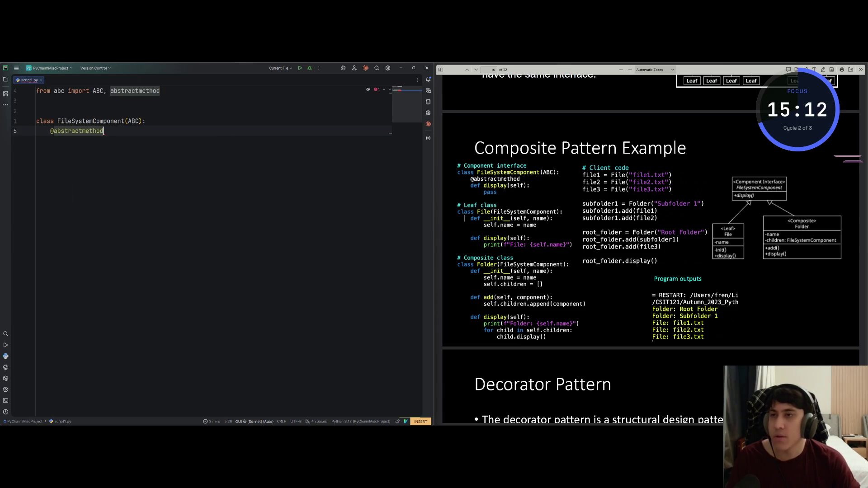
pyautogui.press('Return')
pyautogui.write('@d')
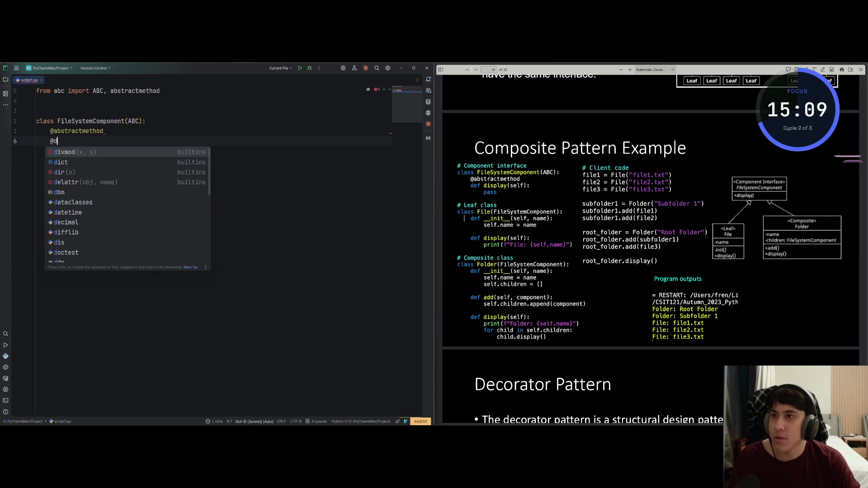
pyautogui.press('BackSpace')
# - Define the abstract display(self) method with a pass body and leave a blank line after it
pyautogui.write('def')
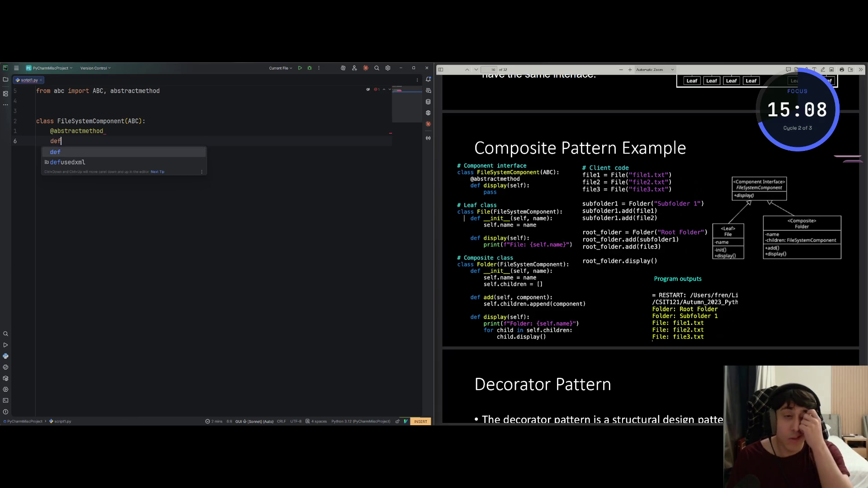
pyautogui.scroll(5, 691, 240)
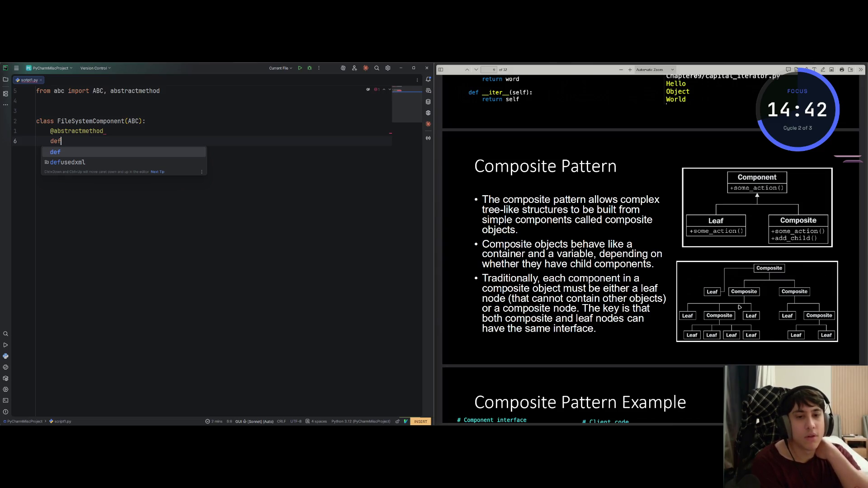
pyautogui.scroll(-5, 740, 307)
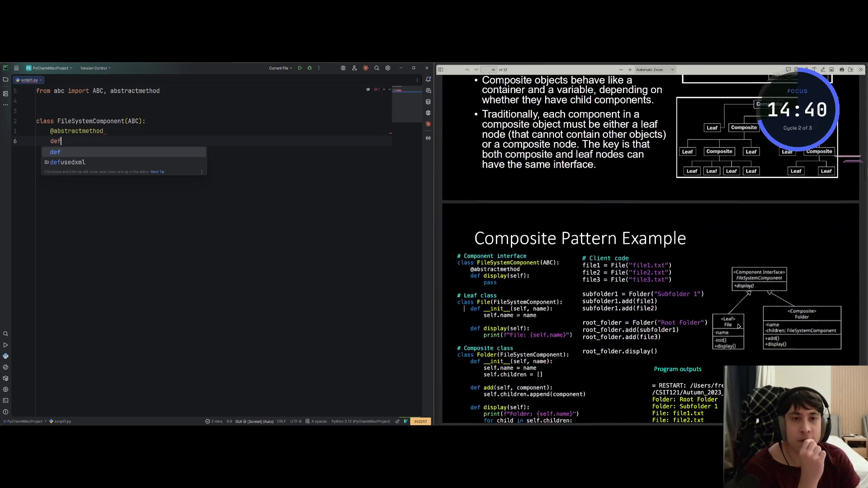
pyautogui.press('Escape')
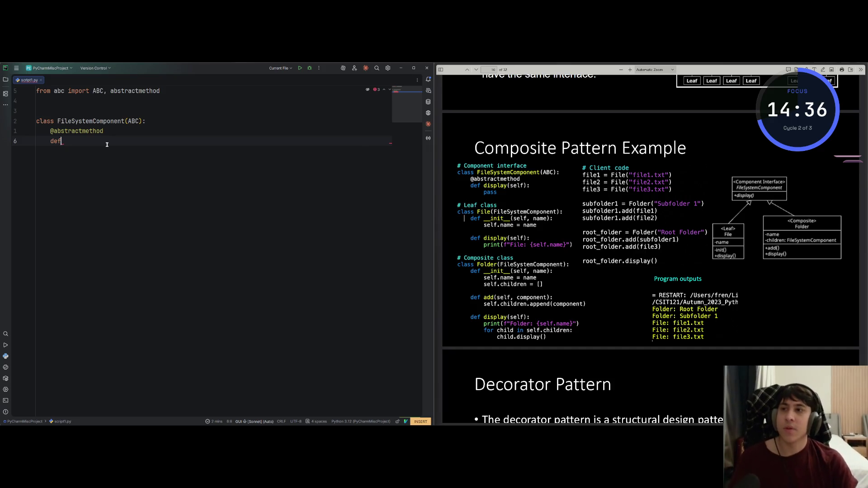
pyautogui.write('display')
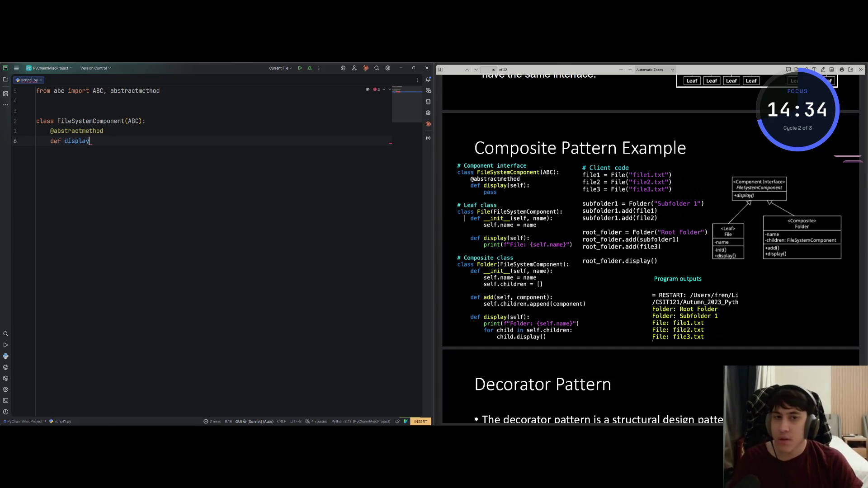
pyautogui.write('(self):')
pyautogui.press('Escape')
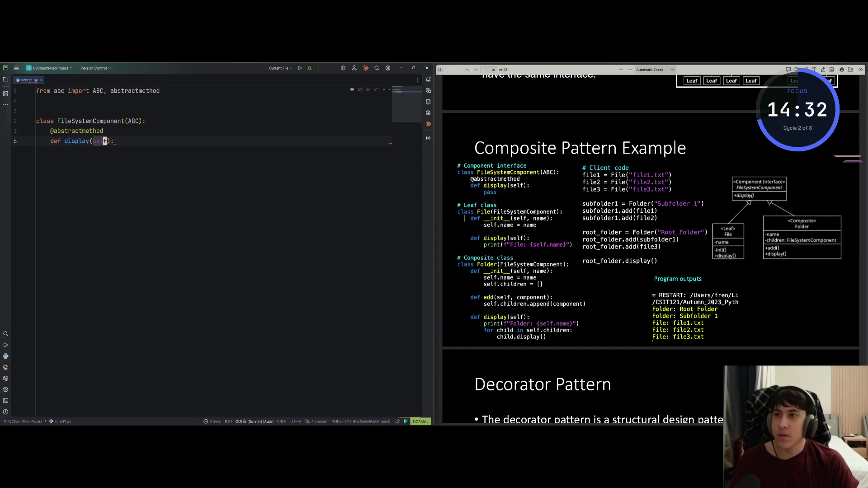
pyautogui.write('opass')
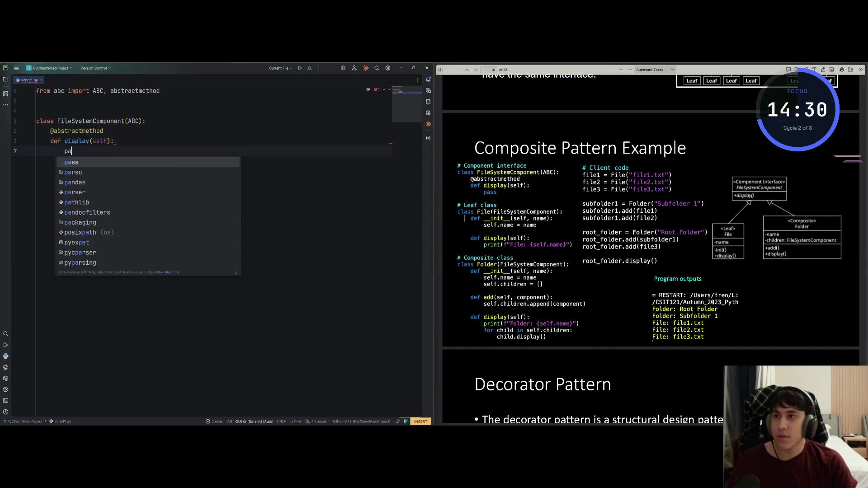
pyautogui.press('Escape')
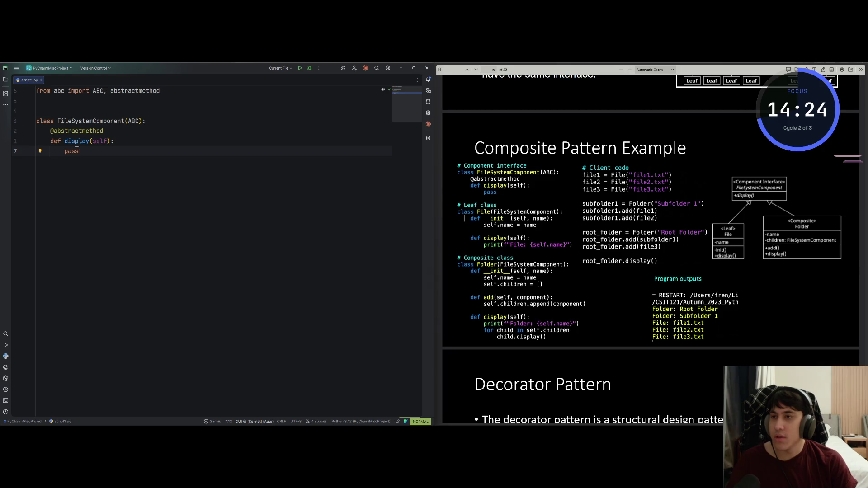
pyautogui.press('o')
pyautogui.press('Return')
# - Begin a class File() and add a 'Component interface' comment above FileSystemComponent
pyautogui.press('BackSpace')
pyautogui.write('clas')
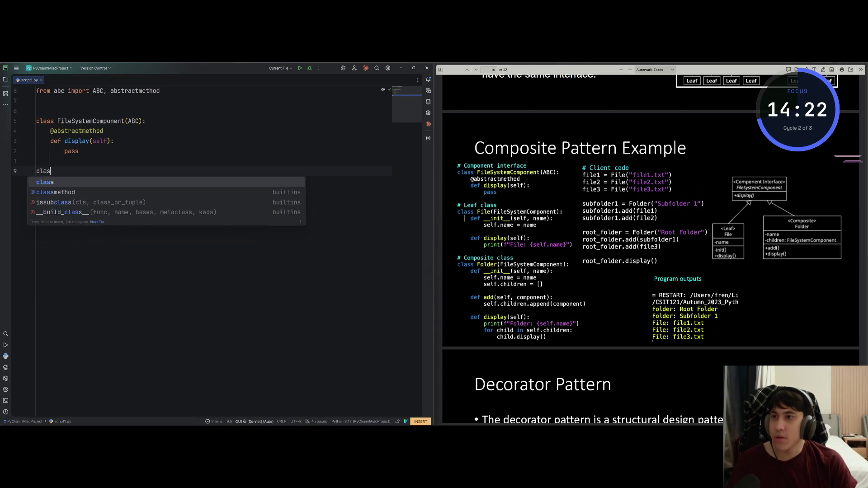
pyautogui.write('s File')
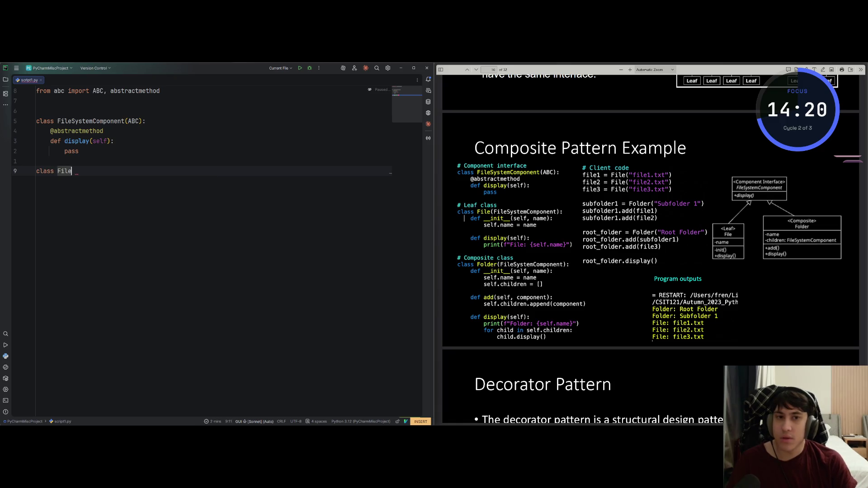
pyautogui.write('()')
pyautogui.click(36, 111)
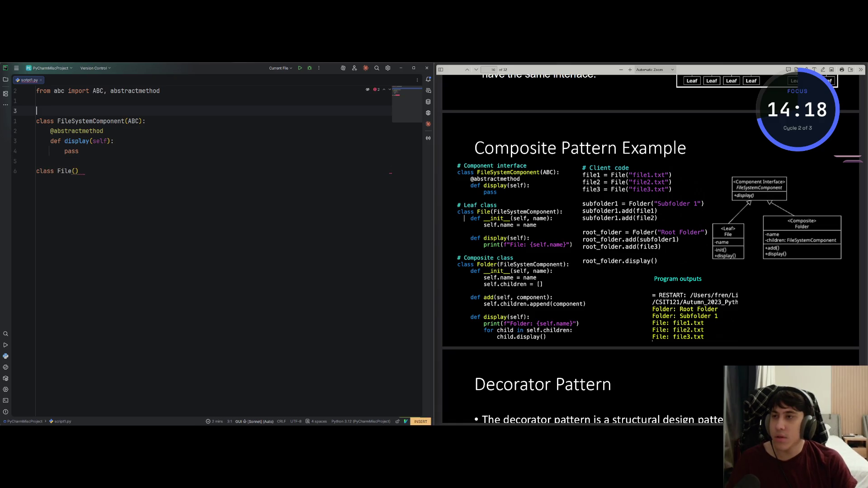
pyautogui.press('Return')
pyautogui.write('#')
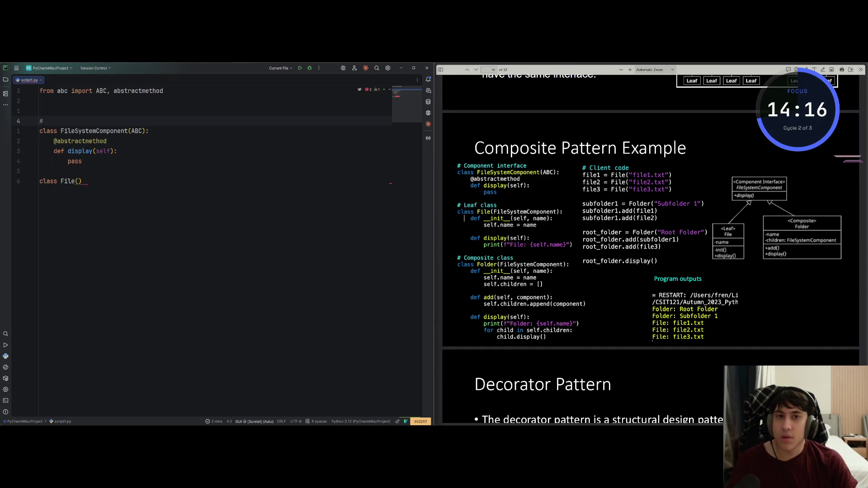
pyautogui.write('Component')
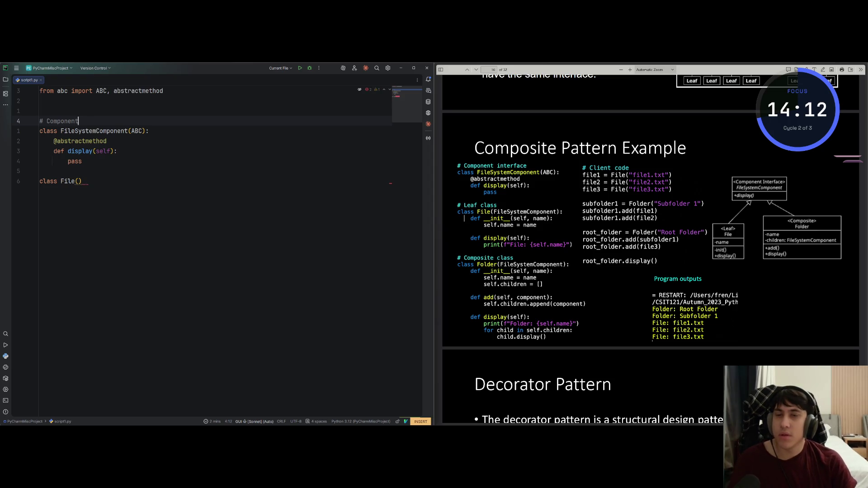
pyautogui.write(' interface')
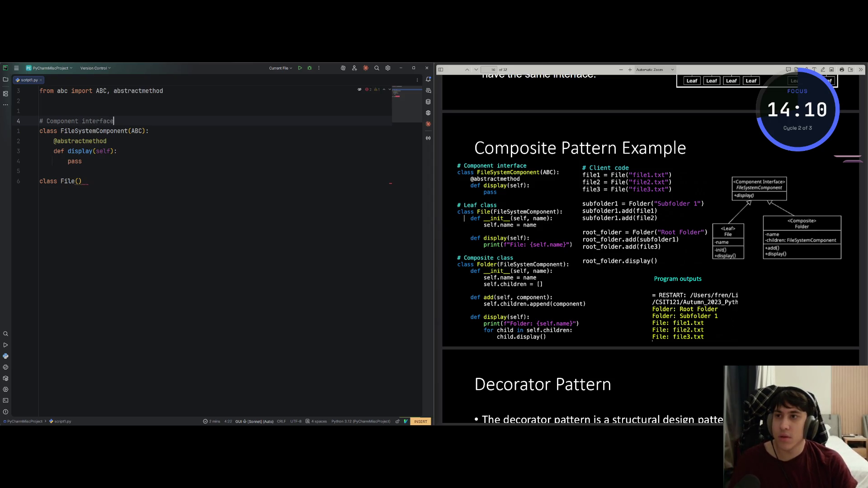
# - Add a '# Leaf class' comment above File and make File inherit FileSystemComponent
pyautogui.press('Down')
pyautogui.press('Down')
pyautogui.press('Down')
pyautogui.press('Up')
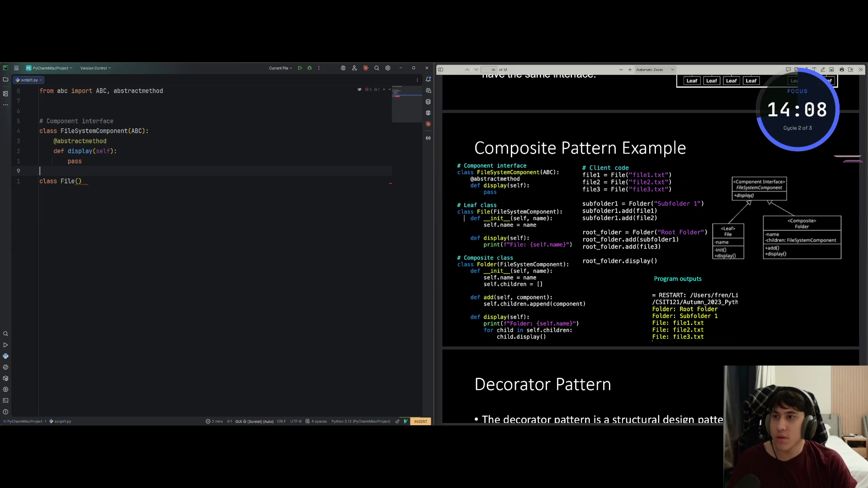
pyautogui.press('Return')
pyautogui.write('# ')
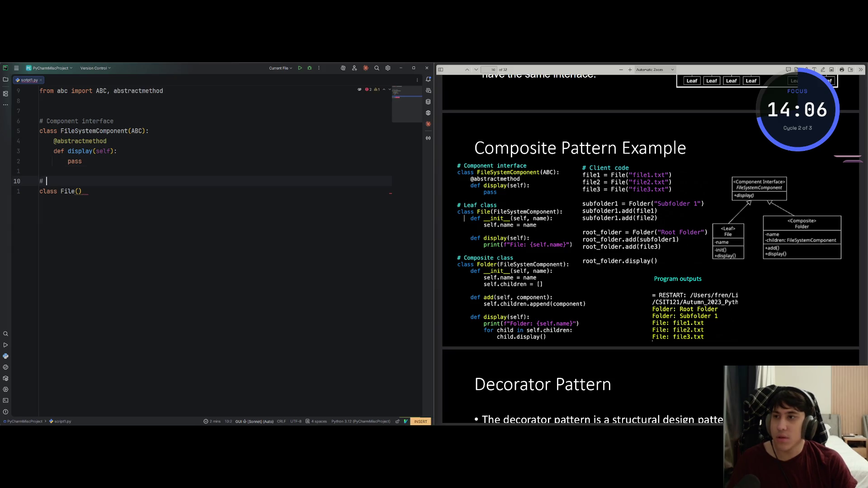
pyautogui.write('LEaf')
pyautogui.press('BackSpace')
pyautogui.write('eaf')
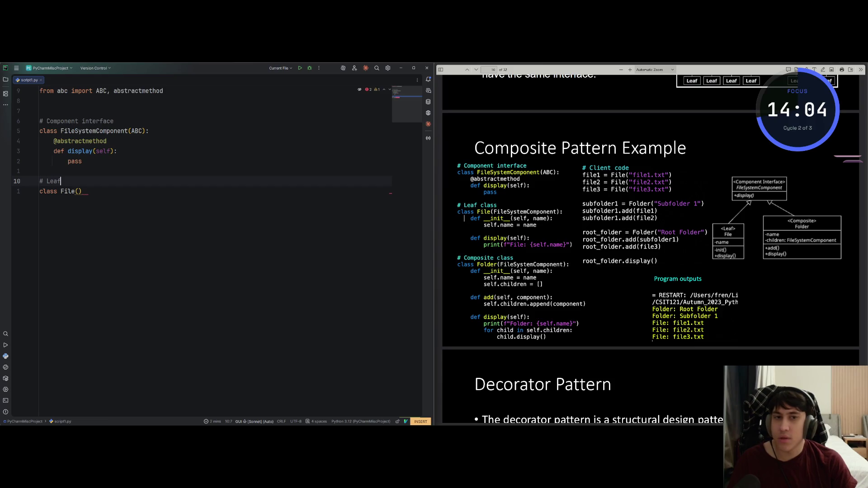
pyautogui.write(' class')
pyautogui.press('Escape')
pyautogui.press('j')
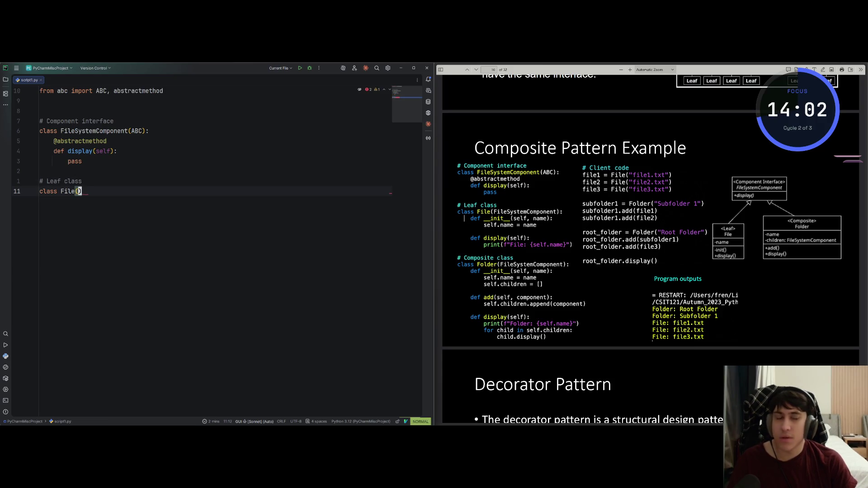
pyautogui.write('ile(File')
pyautogui.press('Return')
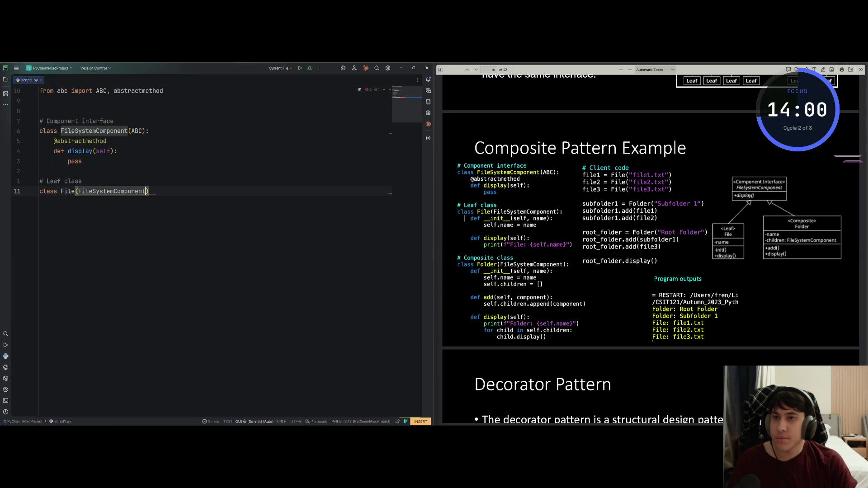
pyautogui.press('Escape')
pyautogui.write('ABC)')
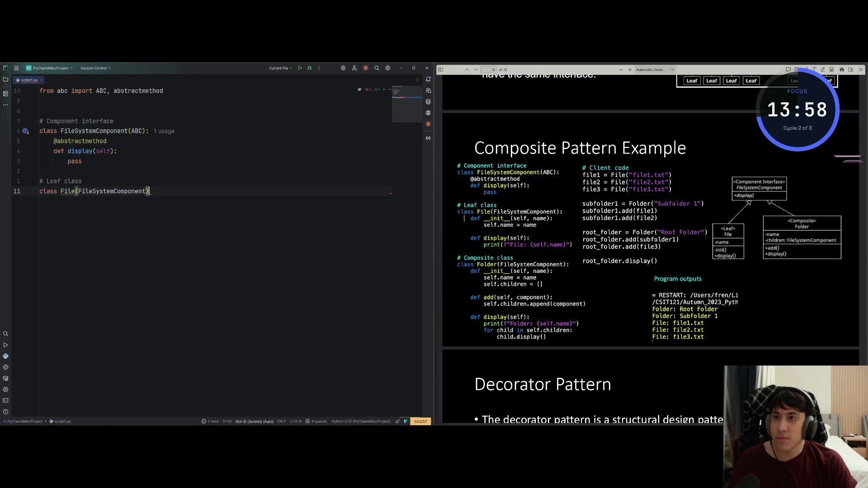
pyautogui.write(':')
# - Give File an __init__(self, name) that sets self.name = name
pyautogui.press('Escape')
pyautogui.write('odef __')
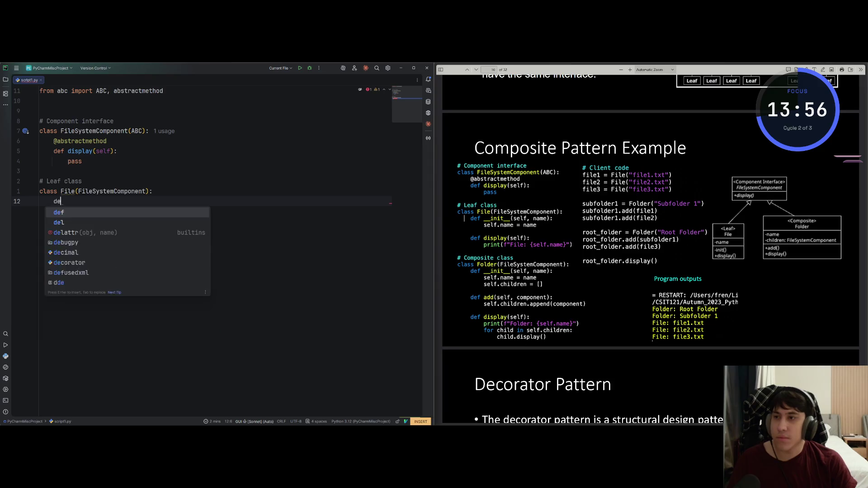
pyautogui.write('ini')
pyautogui.press('Return')
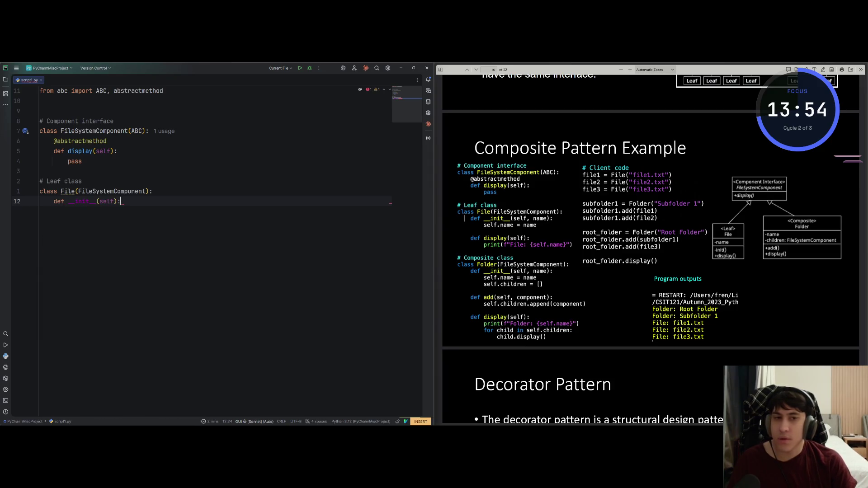
pyautogui.write(', name')
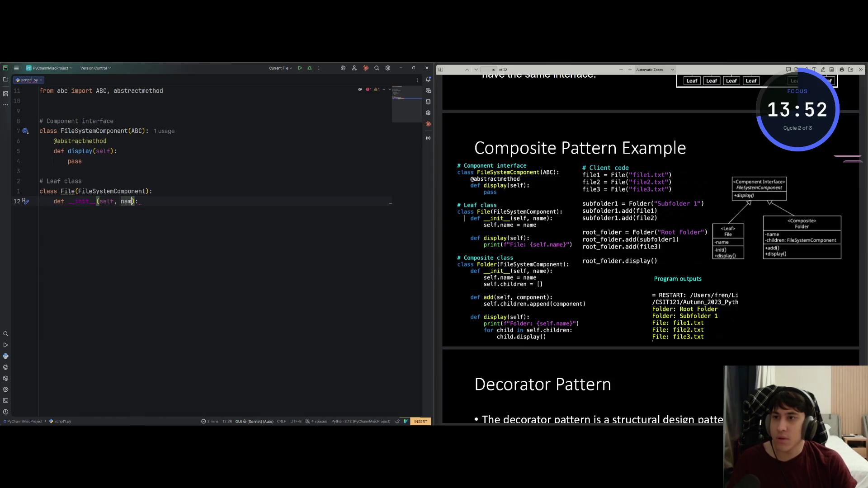
pyautogui.press('Escape')
pyautogui.write('oself.name')
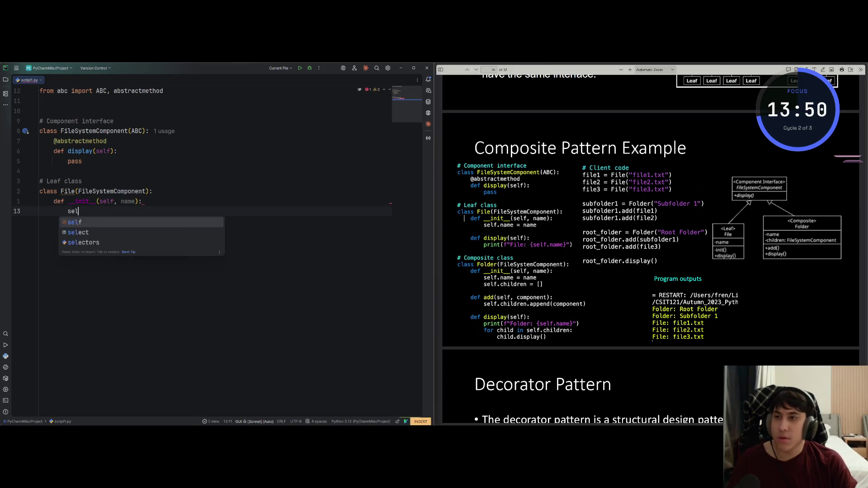
pyautogui.write(' = name')
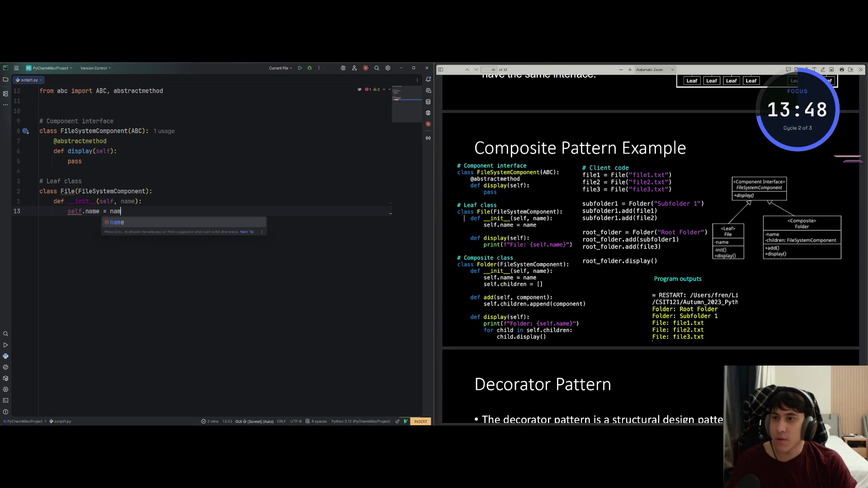
pyautogui.press('Escape')
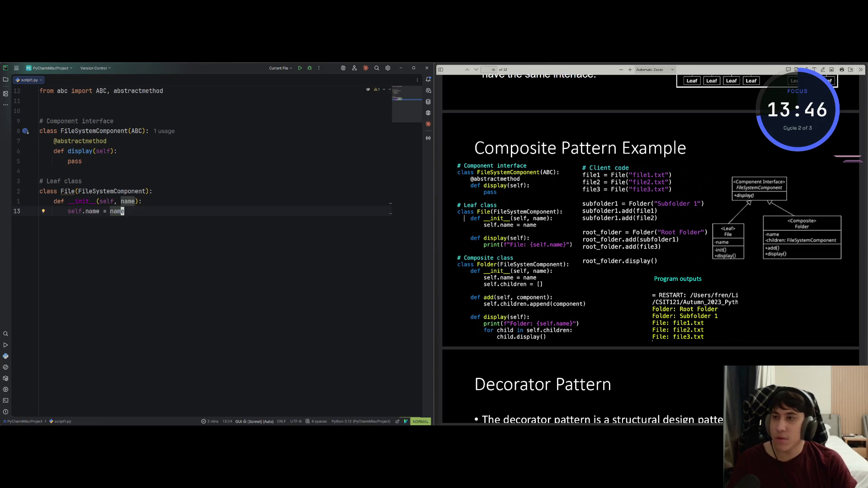
# - Add a display() method to File printing f"File: {self.name}"
pyautogui.press('o')
pyautogui.press('Return')
pyautogui.write('ef')
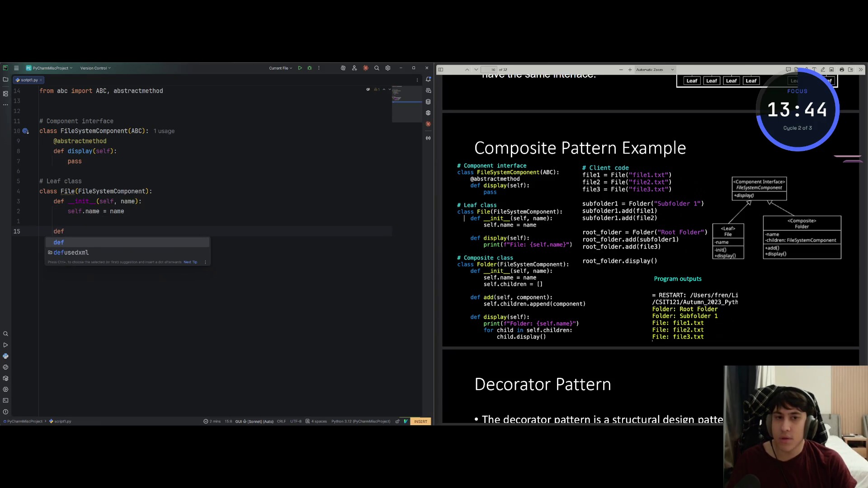
pyautogui.write(' display')
pyautogui.press('Return')
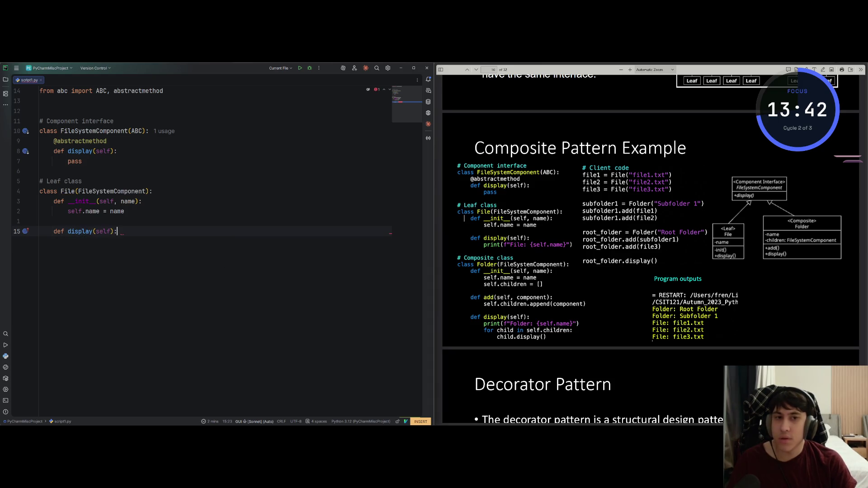
pyautogui.press('Return')
pyautogui.write('pri')
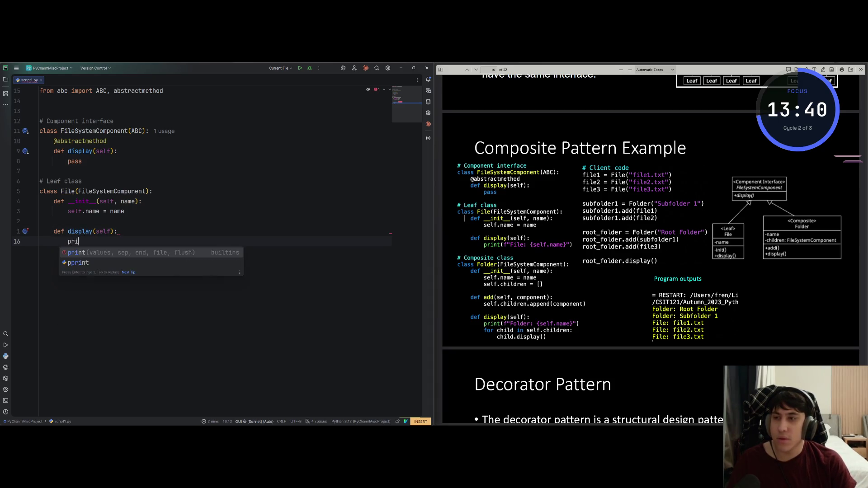
pyautogui.write('nt')
pyautogui.press('Return')
pyautogui.write('f')
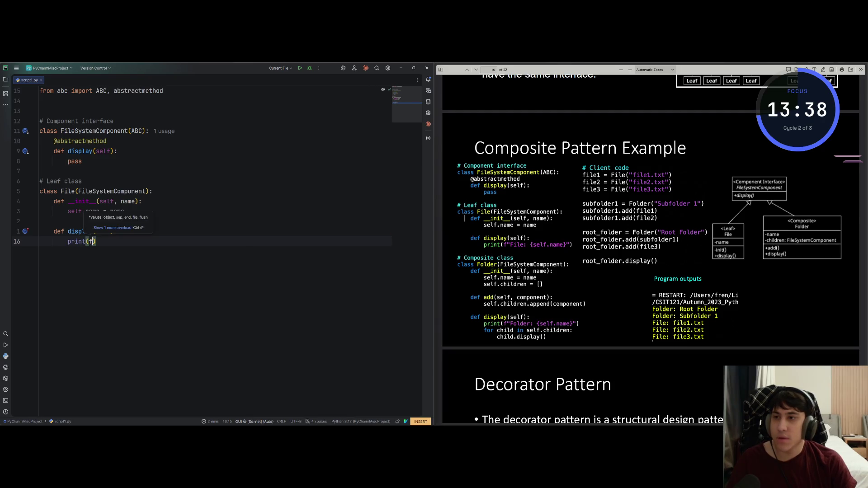
pyautogui.write('"')
pyautogui.write('File: {')
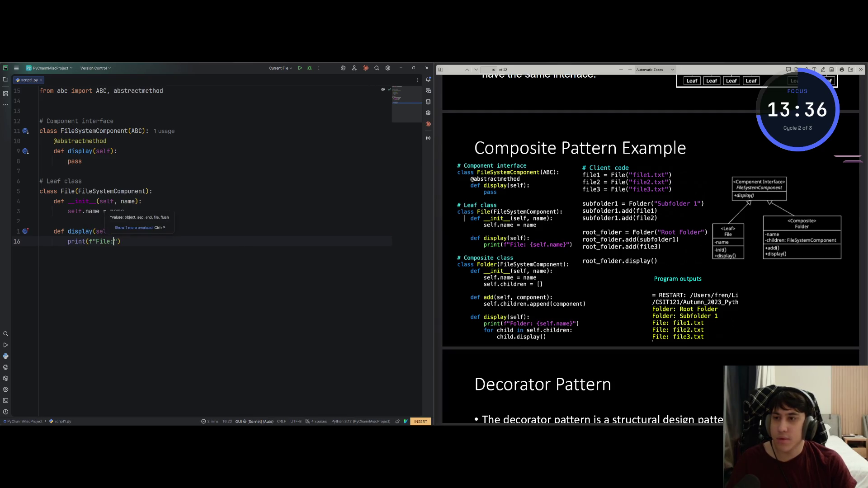
pyautogui.write('self.na')
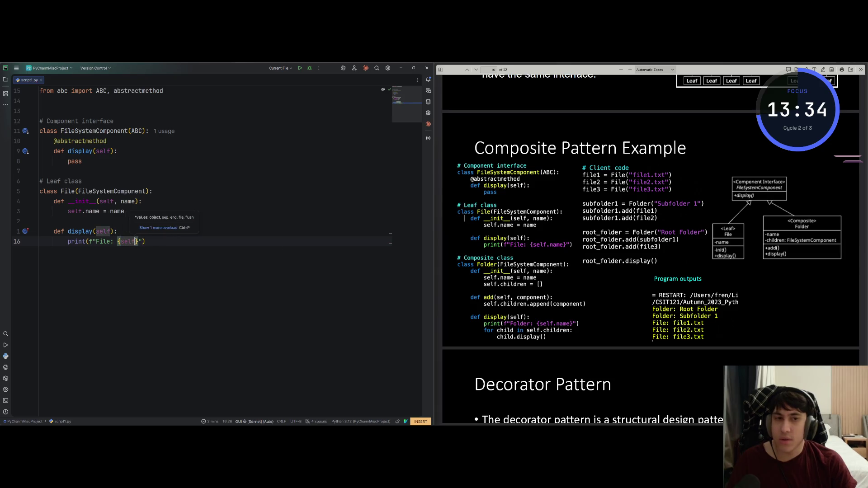
pyautogui.press('Return')
pyautogui.press('Escape')
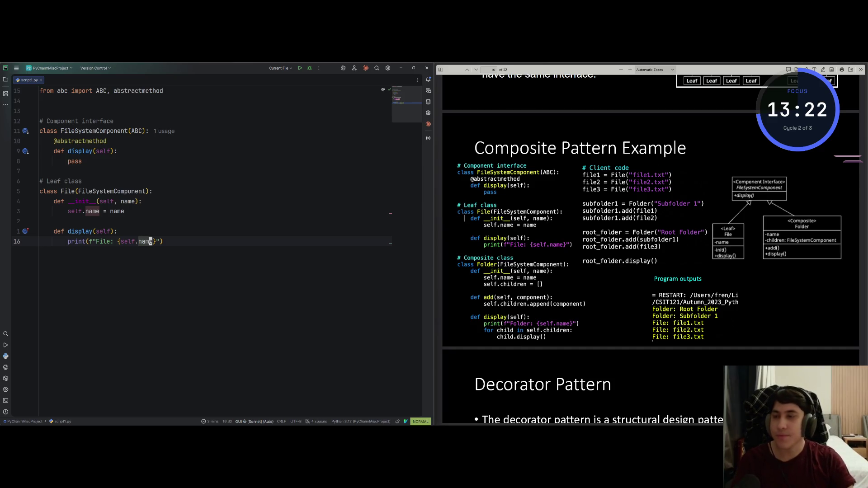
pyautogui.press('o')
pyautogui.press('Return')
pyautogui.press('BackSpace')
pyautogui.press('BackSpace')
pyautogui.write('#')
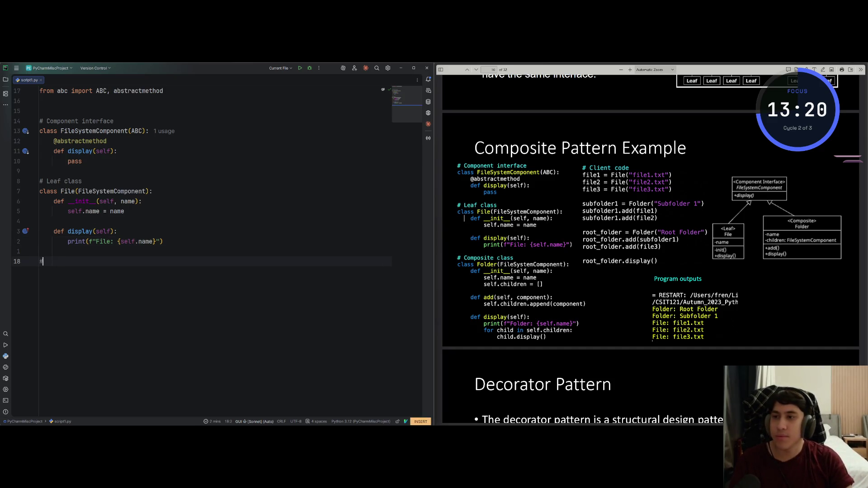
# - Add a '# Composite class' comment followed by a class Folder(File) line
pyautogui.write('Comp')
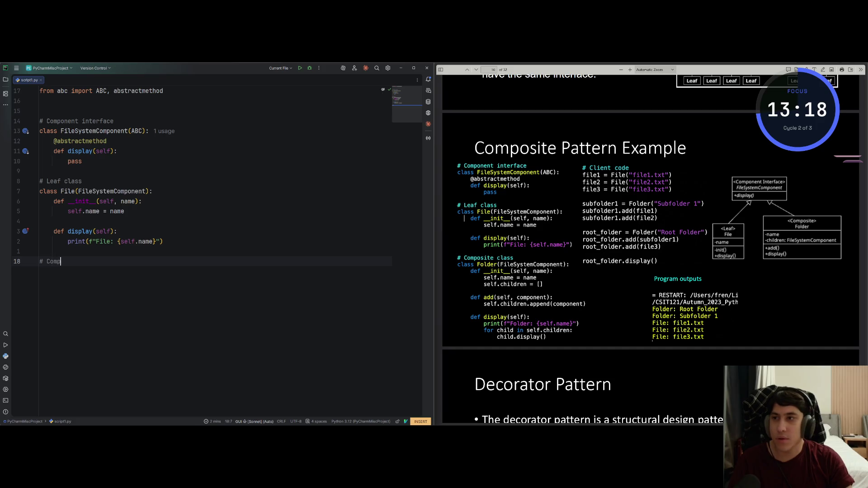
pyautogui.write('osite c')
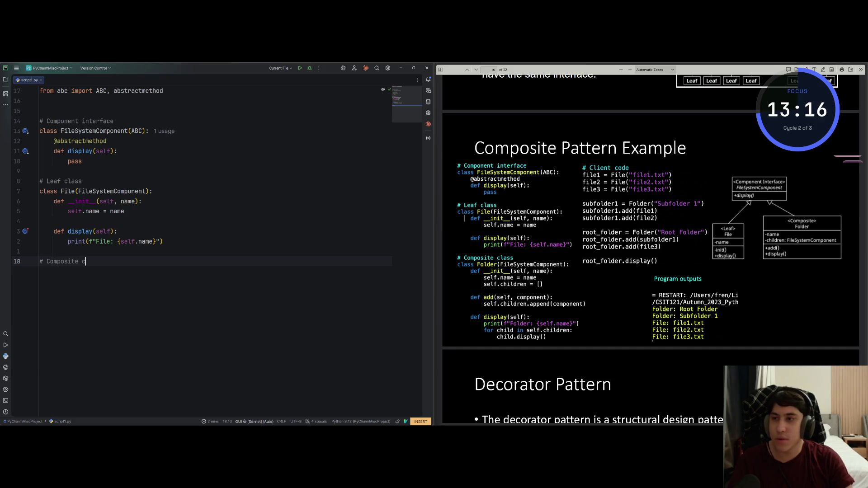
pyautogui.write('lass')
pyautogui.press('Return')
pyautogui.write('class')
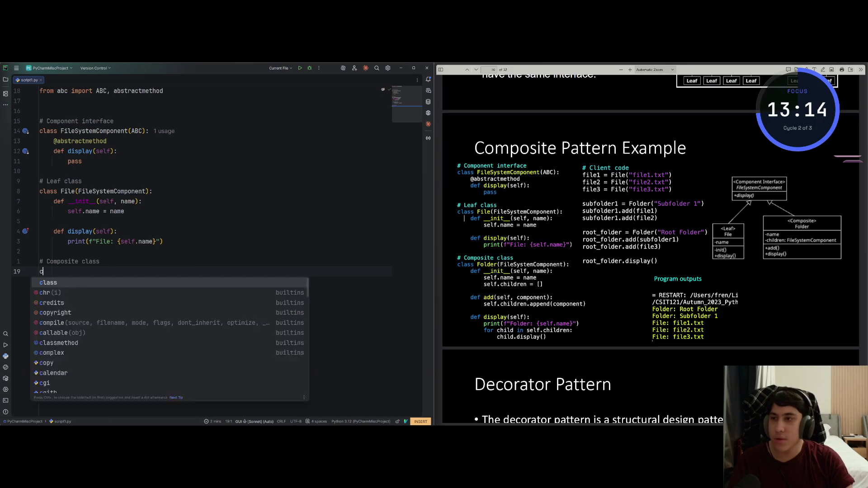
pyautogui.write(' Folder(')
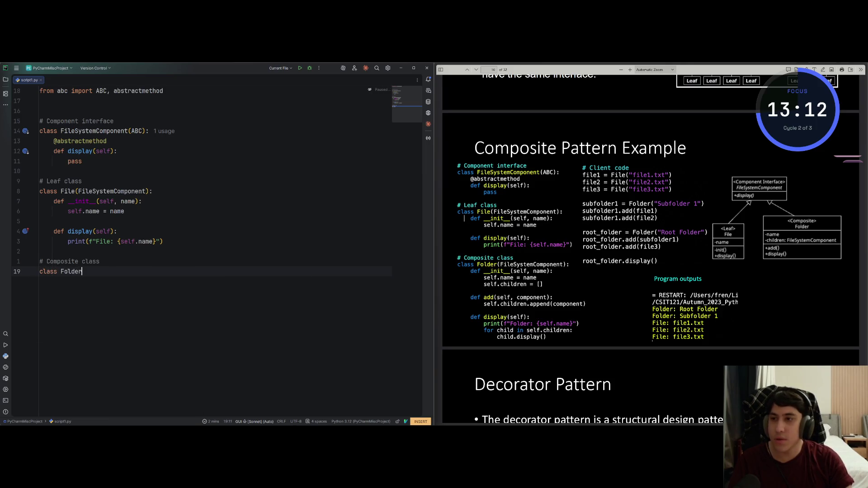
pyautogui.write('File')
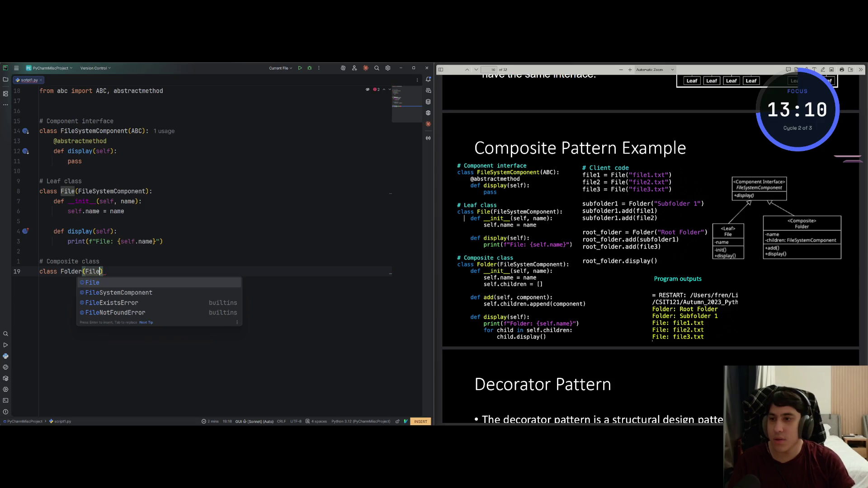
# - Retype Folder's base class inside the parentheses, aiming for FileSystemComponent
pyautogui.press('Down')
pyautogui.press('Return')
pyautogui.press('Escape')
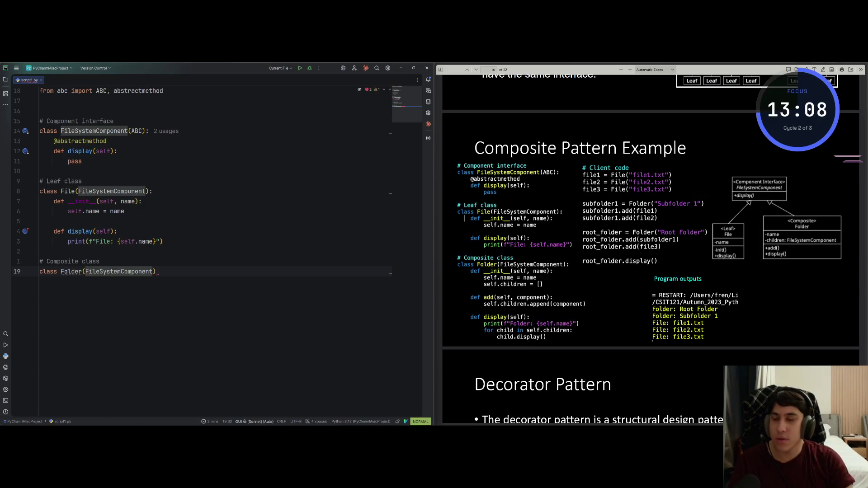
pyautogui.press('d')
pyautogui.press('i')
pyautogui.press('(')
pyautogui.write('iF')
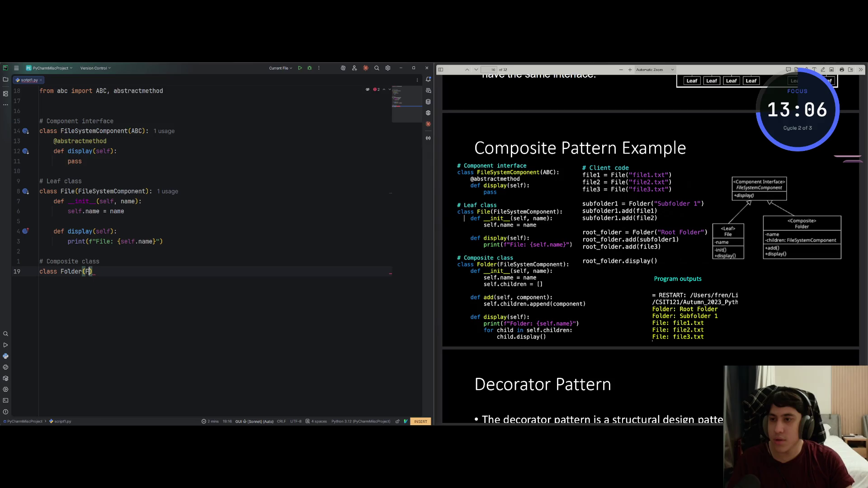
pyautogui.write('ile')
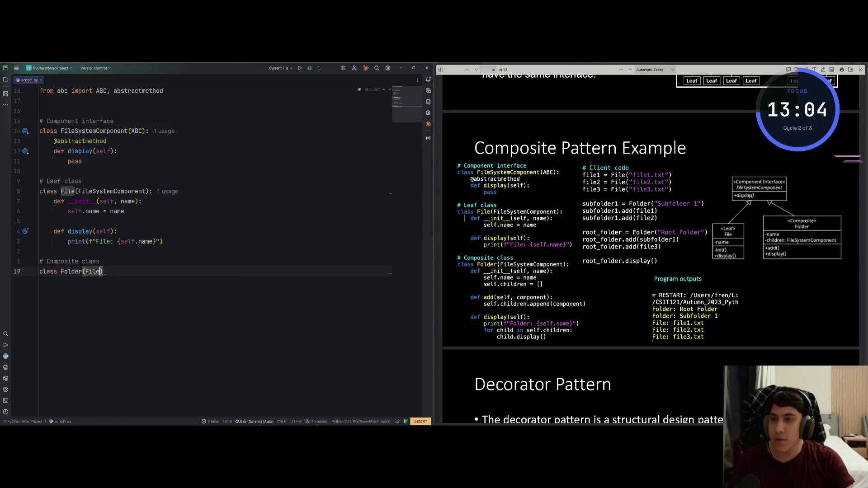
pyautogui.press('BackSpace')
pyautogui.press('BackSpace')
pyautogui.press('BackSpace')
pyautogui.write('File')
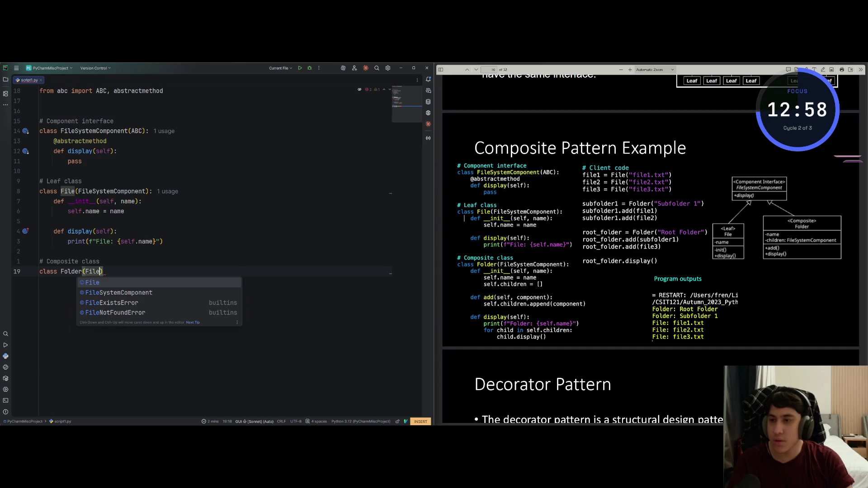
pyautogui.write(')')
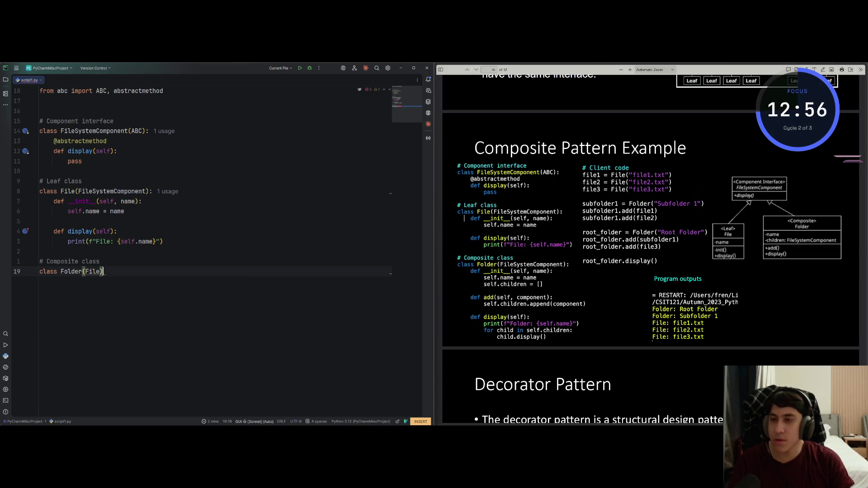
pyautogui.press('Left')
pyautogui.press('BackSpace')
pyautogui.press('BackSpace')
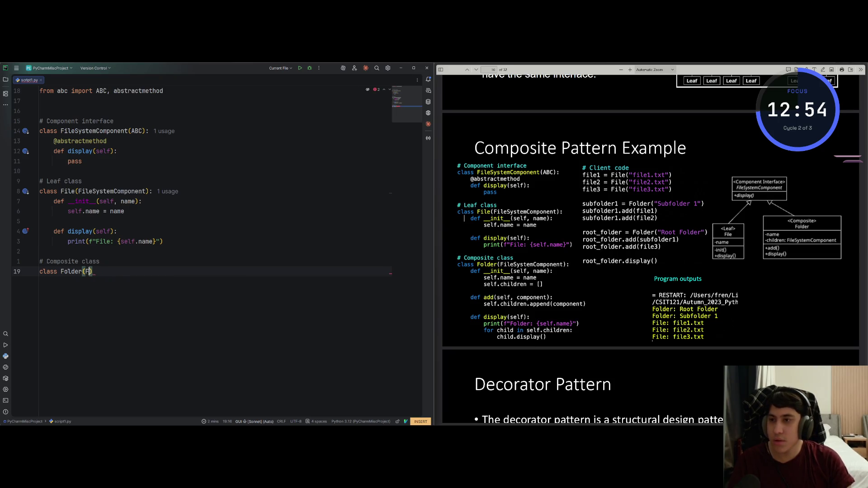
pyautogui.write('le')
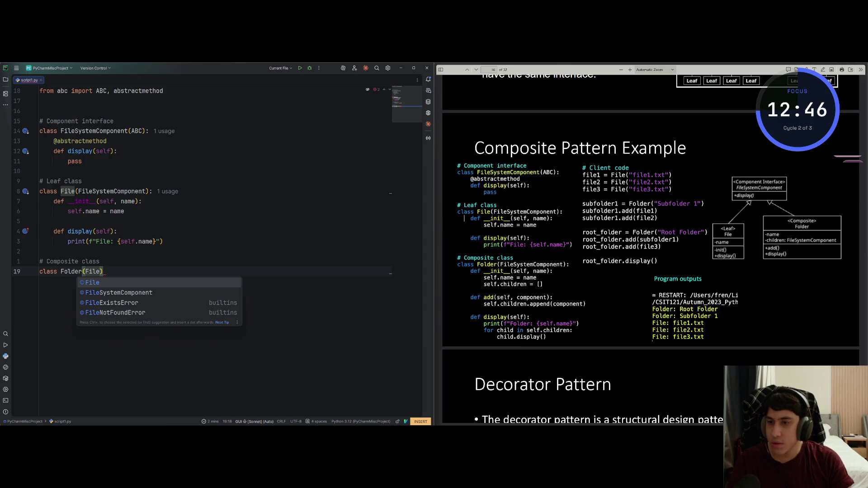
pyautogui.press('BackSpace')
pyautogui.press('BackSpace')
pyautogui.press('BackSpace')
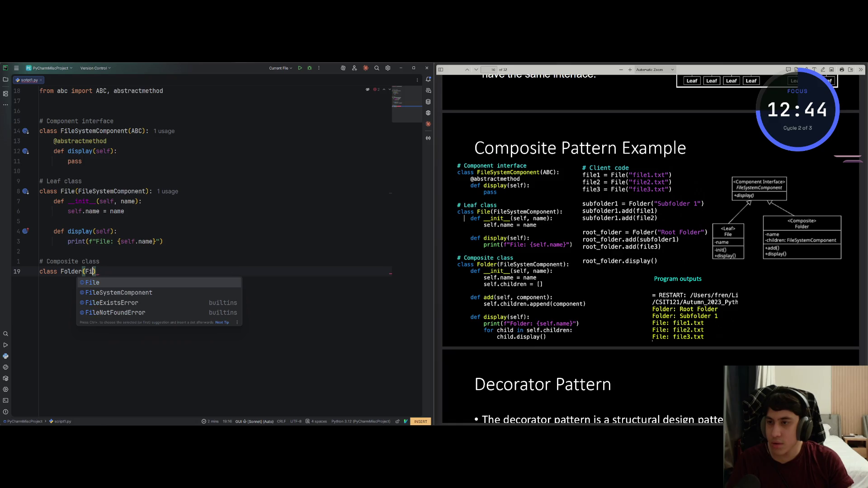
pyautogui.press('BackSpace')
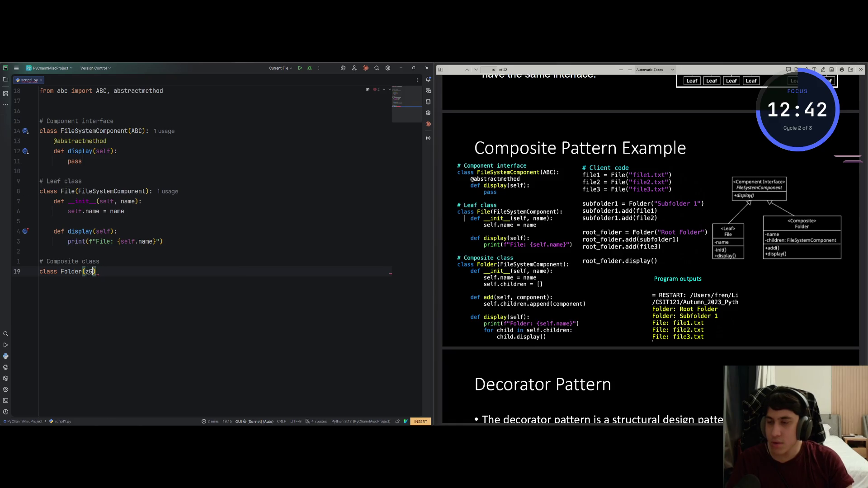
pyautogui.write('F')
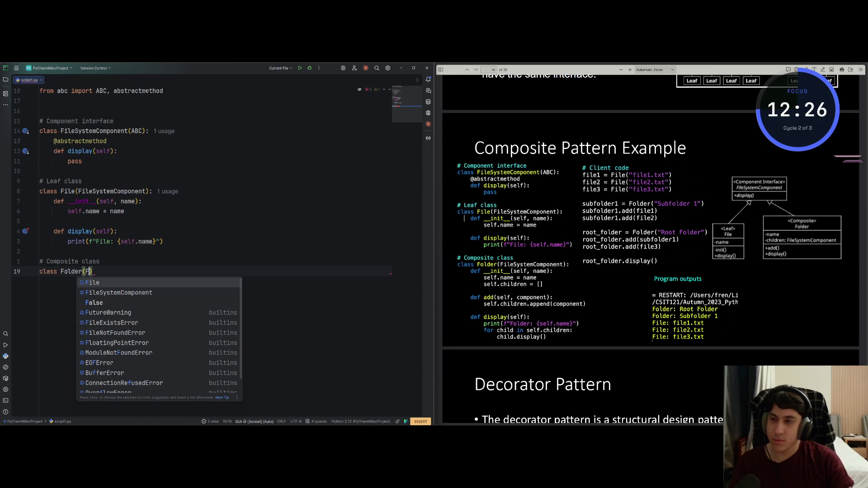
# - Undo the garbled class-line edits and set FileSystemComponent as Folder's base class
pyautogui.press('Down')
pyautogui.press('Return')
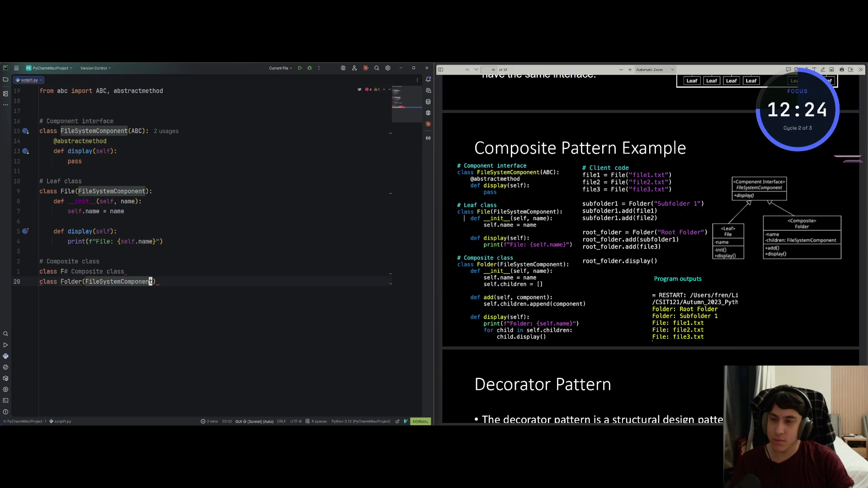
pyautogui.press('Escape')
pyautogui.press('u')
pyautogui.press('a')
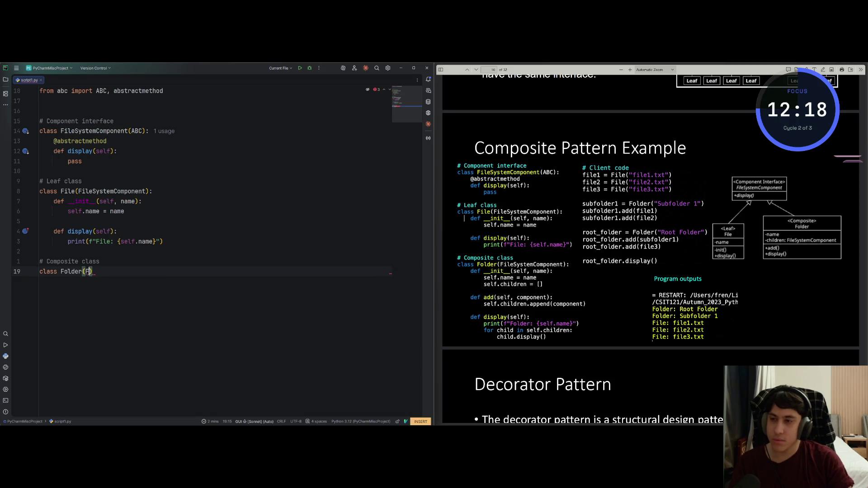
pyautogui.write('File')
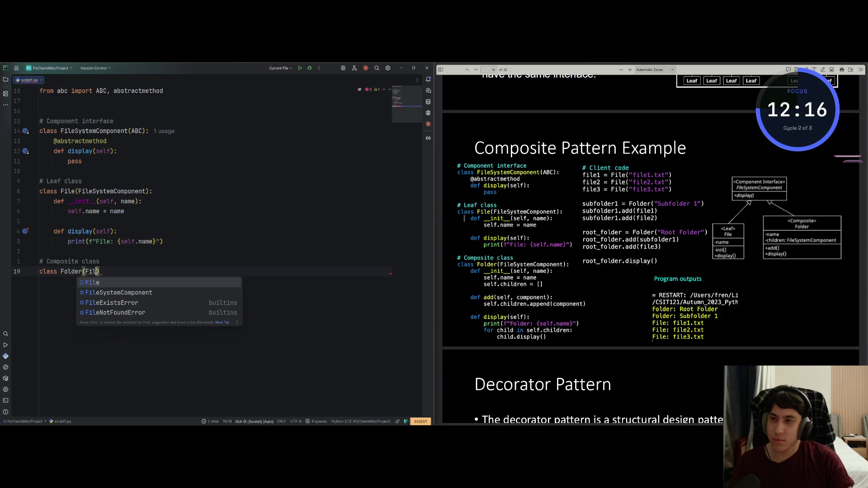
pyautogui.press('Escape')
pyautogui.press('u')
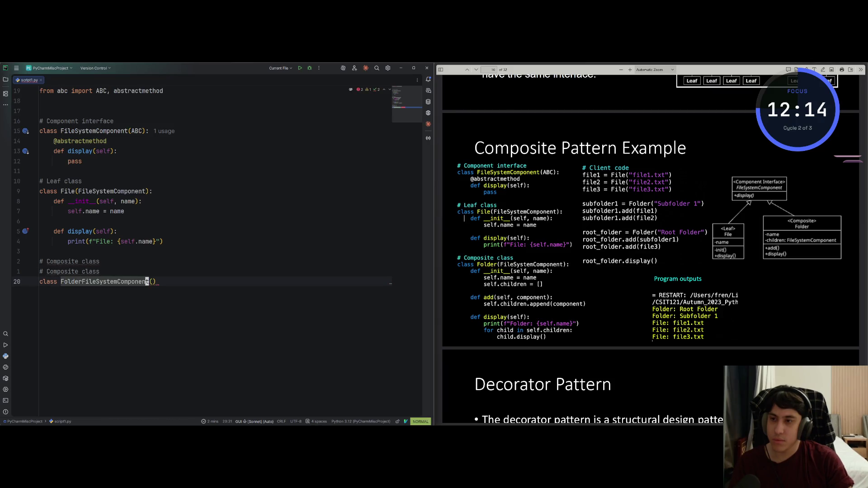
pyautogui.press('u')
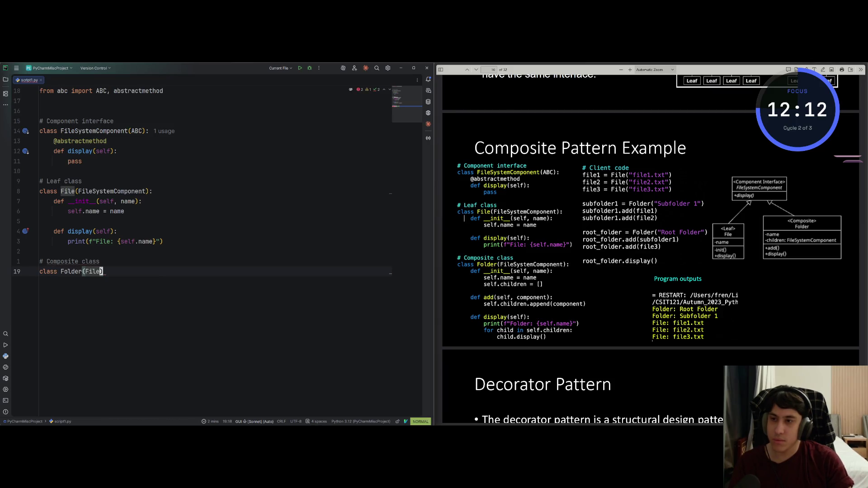
pyautogui.write('a')
pyautogui.write('le')
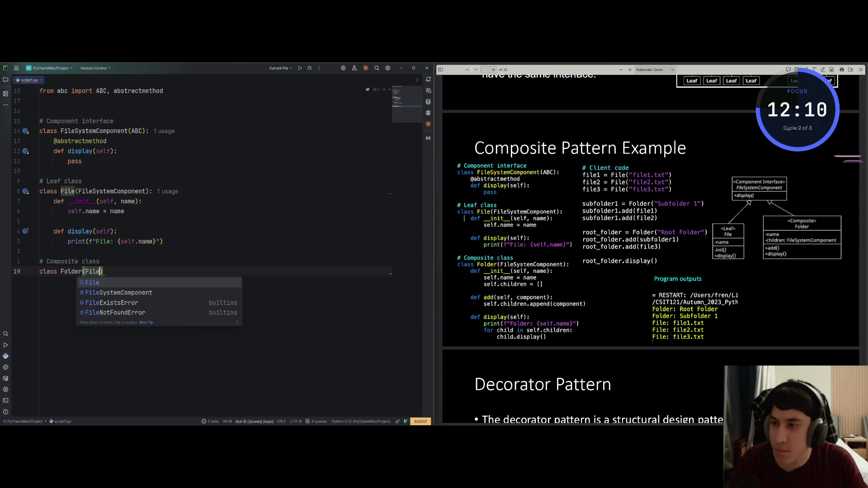
pyautogui.press('Down')
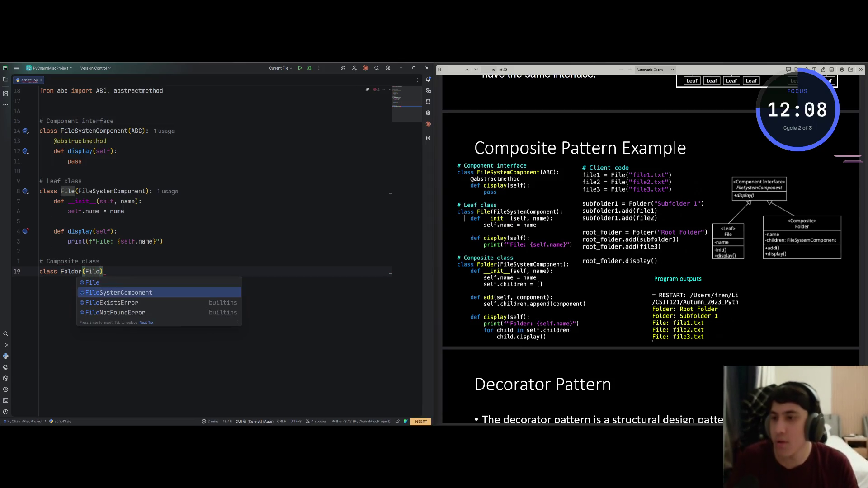
pyautogui.press('Return')
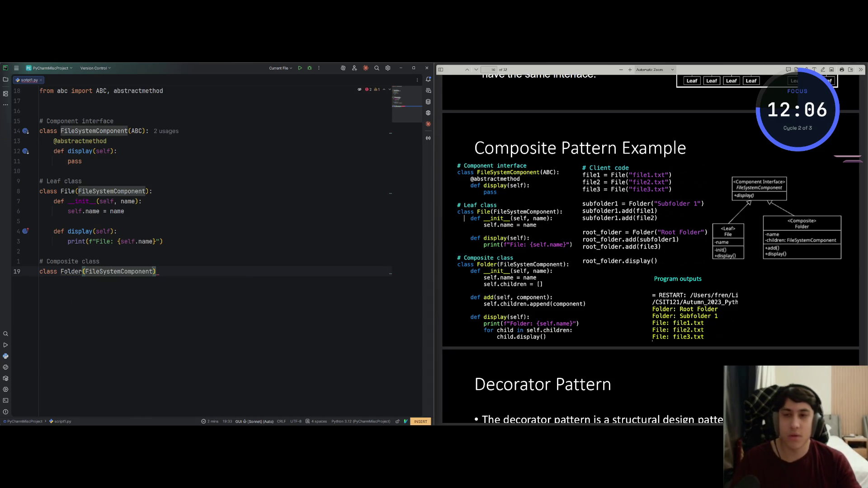
# - Give Folder an __init__(self, name) setting self.name and an empty self.children list
pyautogui.write(':')
pyautogui.press('Return')
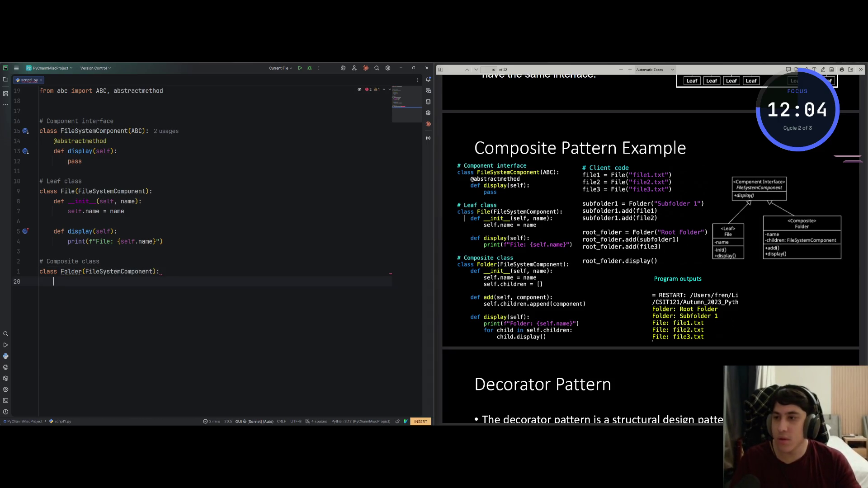
pyautogui.write('def ')
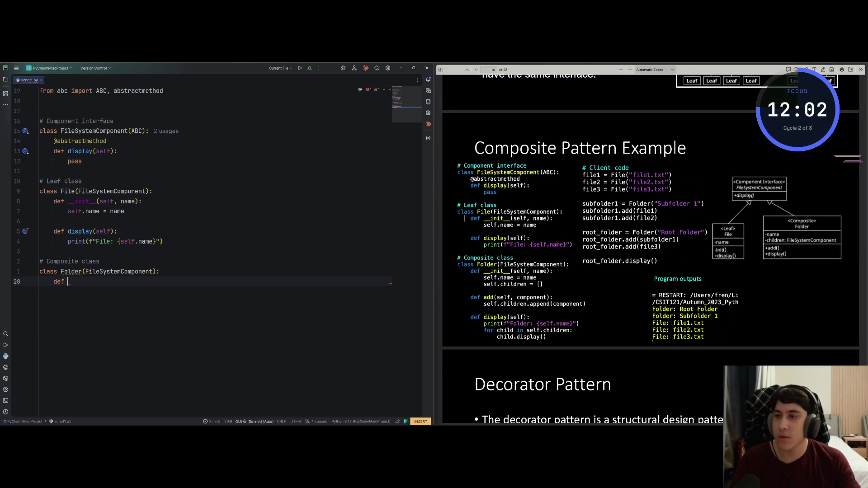
pyautogui.write('__ini')
pyautogui.press('Return')
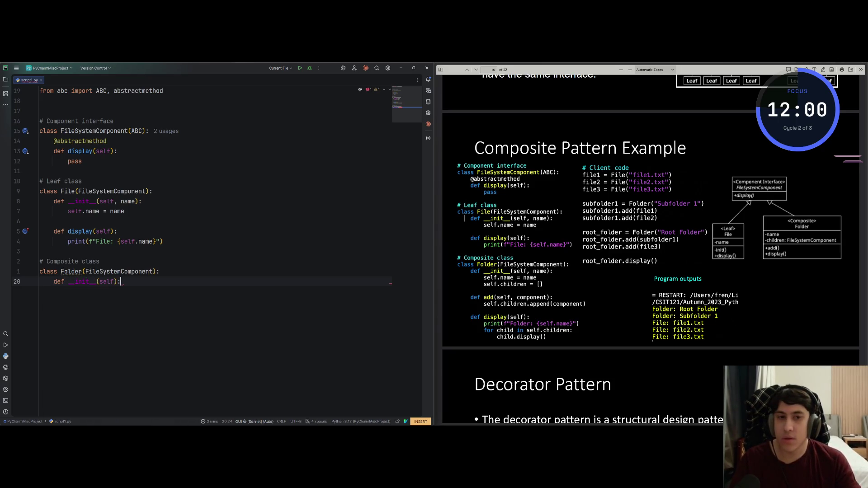
pyautogui.press('Left')
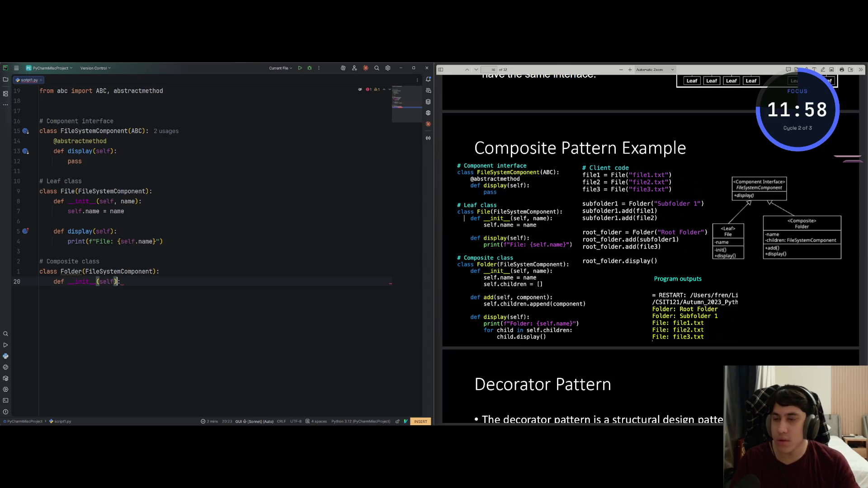
pyautogui.press('Left')
pyautogui.write(', name')
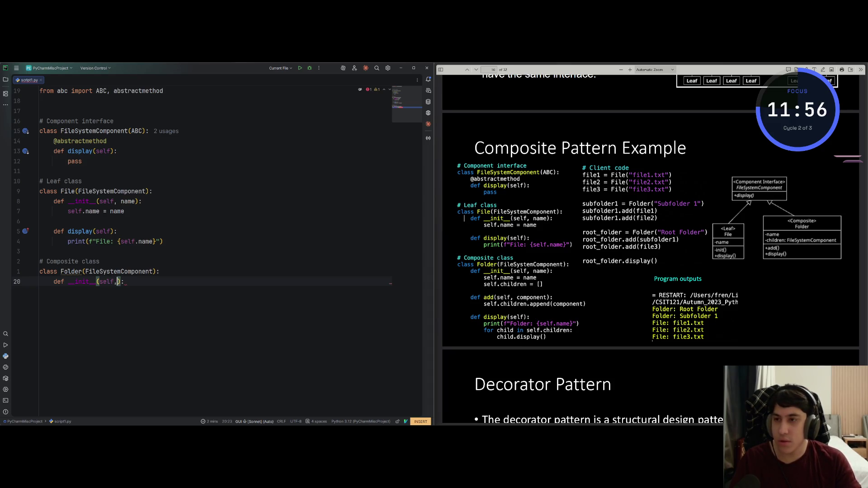
pyautogui.press('Escape')
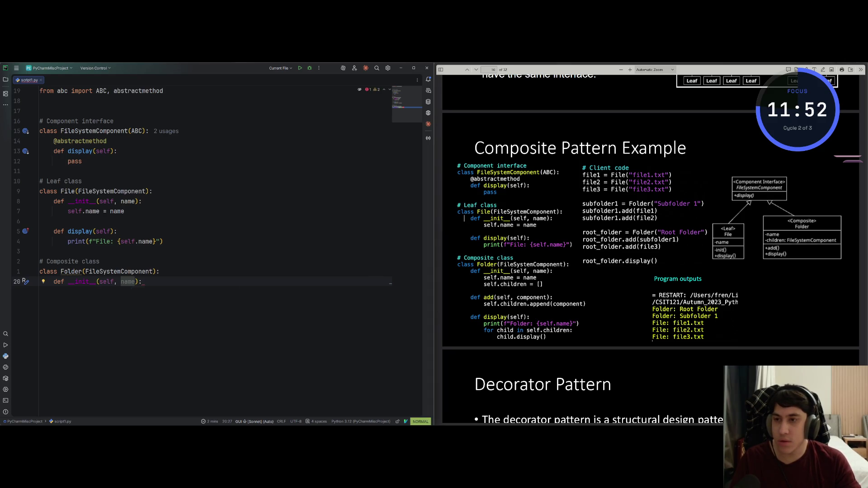
pyautogui.hotkey('alt', 'Return')
pyautogui.press('Return')
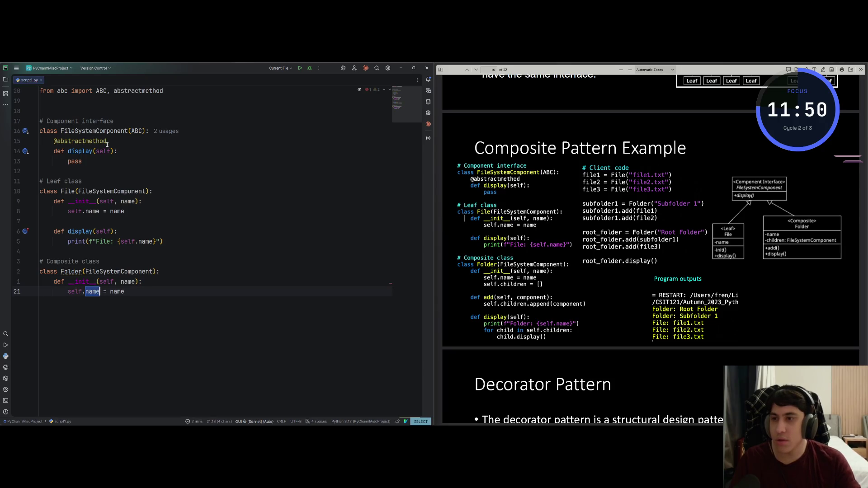
pyautogui.press('Return')
pyautogui.press('Return')
pyautogui.write('self.')
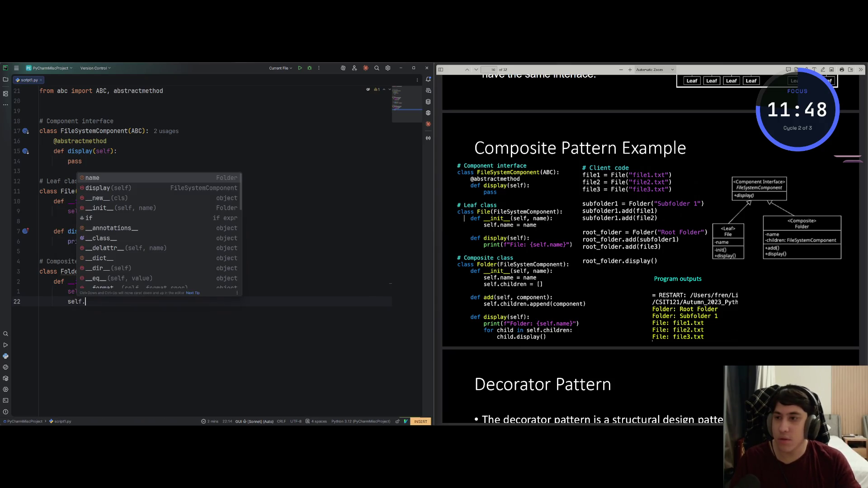
pyautogui.write('children = p')
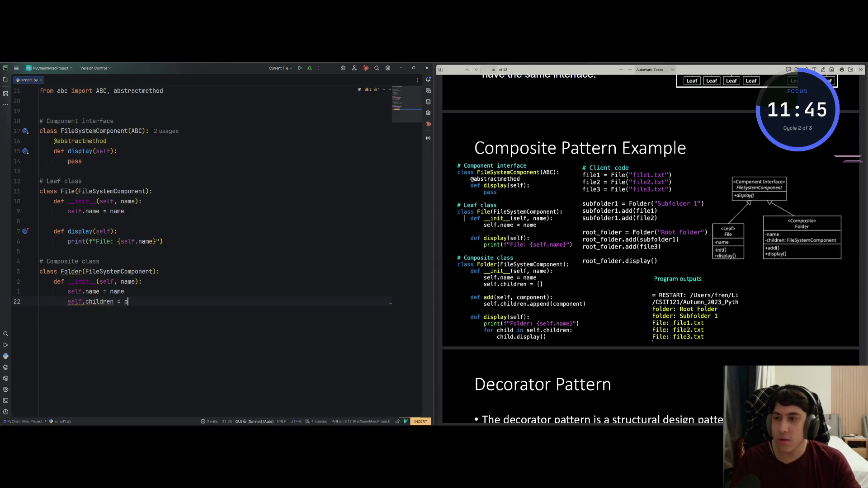
pyautogui.press('BackSpace')
pyautogui.write('[')
pyautogui.press('Escape')
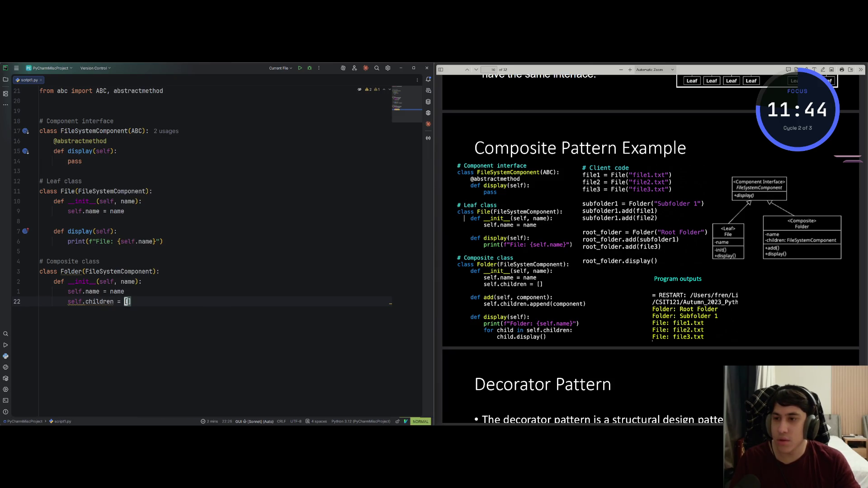
# - Add an add(self, component) method that calls self.children.append(component)
pyautogui.press('o')
pyautogui.press('Return')
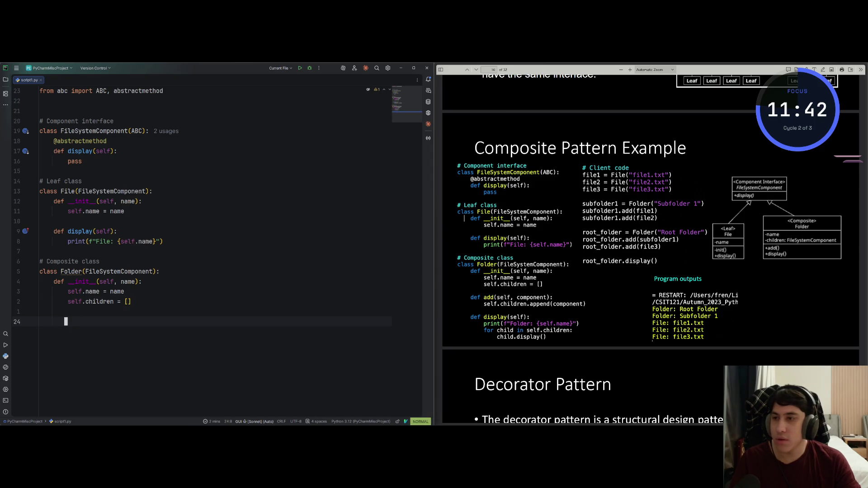
pyautogui.press('BackSpace')
pyautogui.write('def add(self')
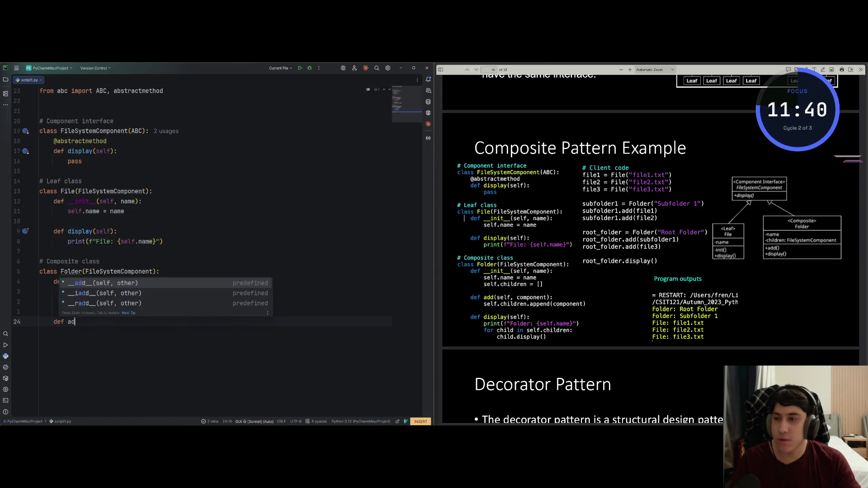
pyautogui.write(',')
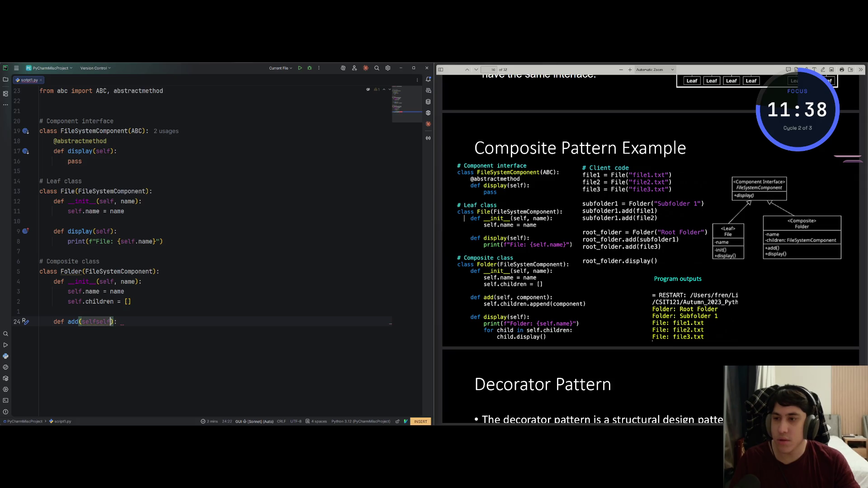
pyautogui.write(' componen')
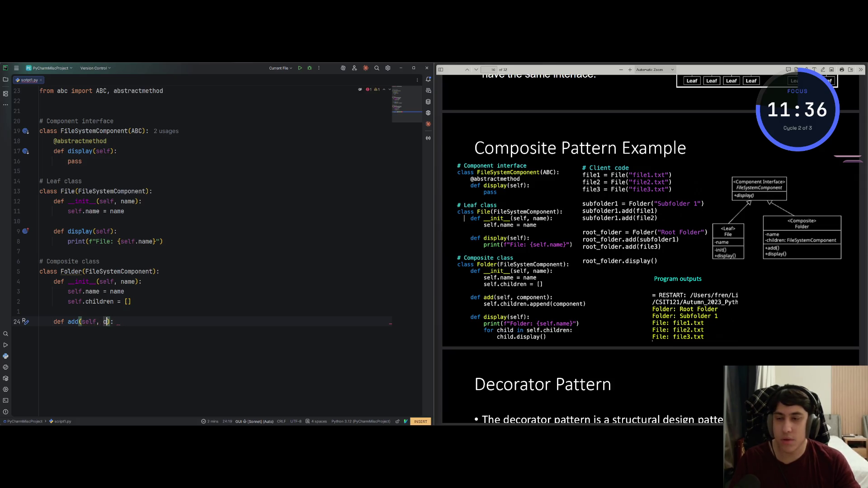
pyautogui.write('t')
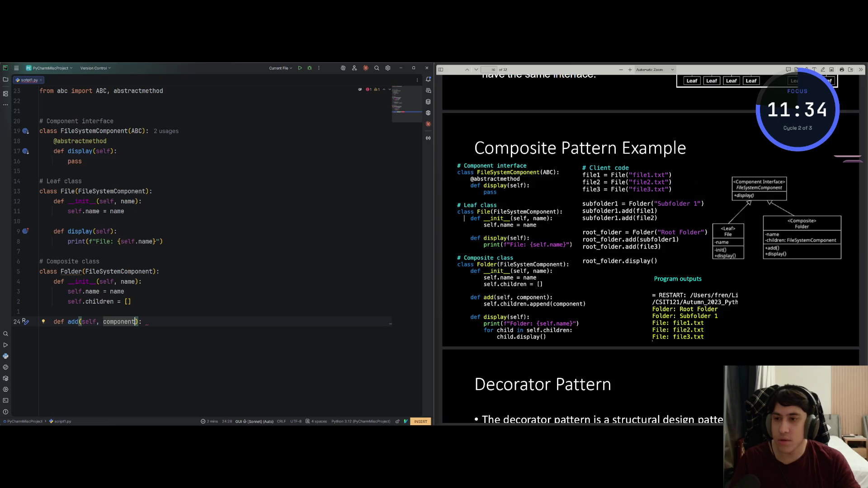
pyautogui.press('Escape')
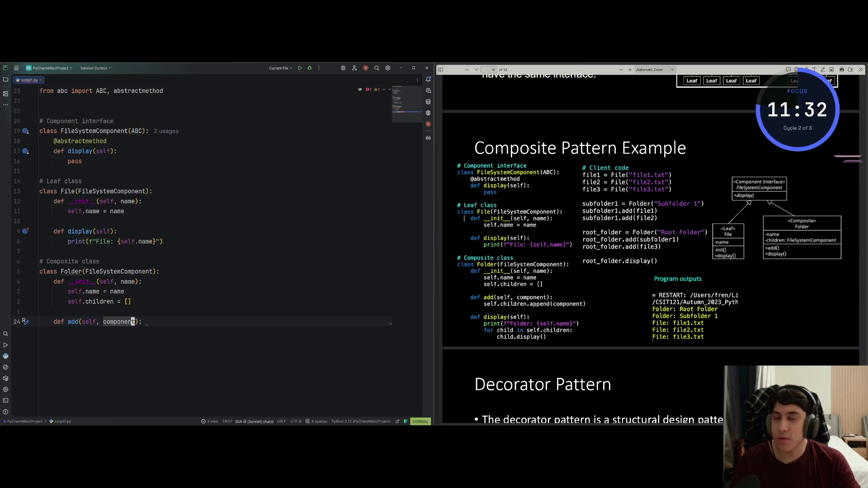
pyautogui.write('oself.chil')
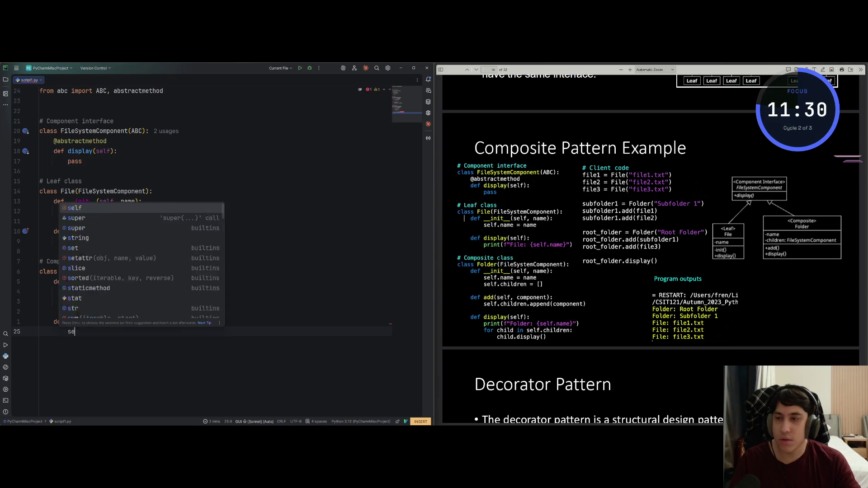
pyautogui.press('Return')
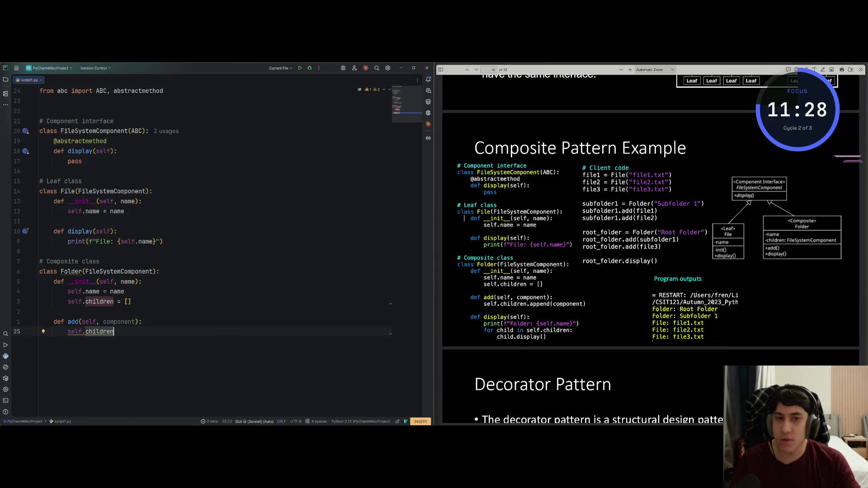
pyautogui.write('.ap')
pyautogui.press('Return')
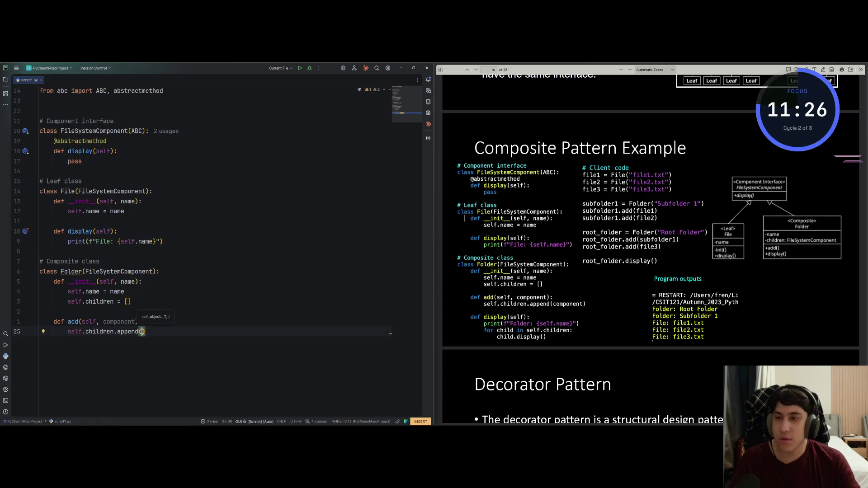
pyautogui.write('comp')
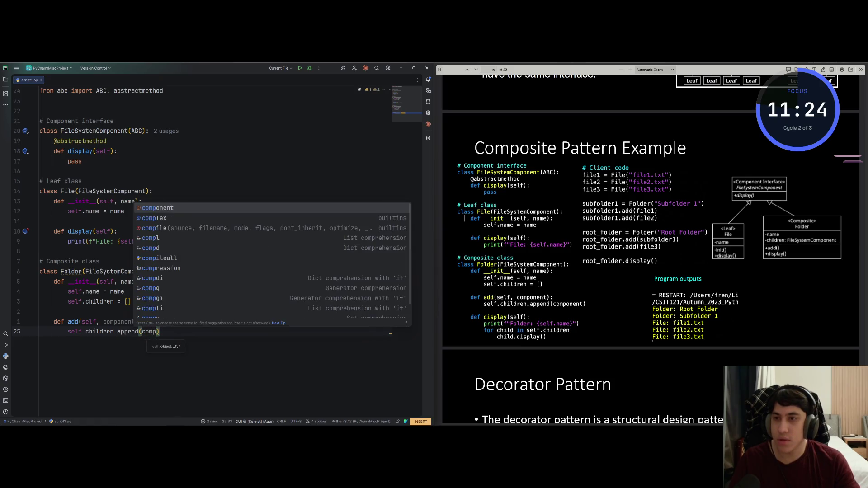
pyautogui.press('Return')
pyautogui.press('End')
pyautogui.press('Return')
pyautogui.press('Return')
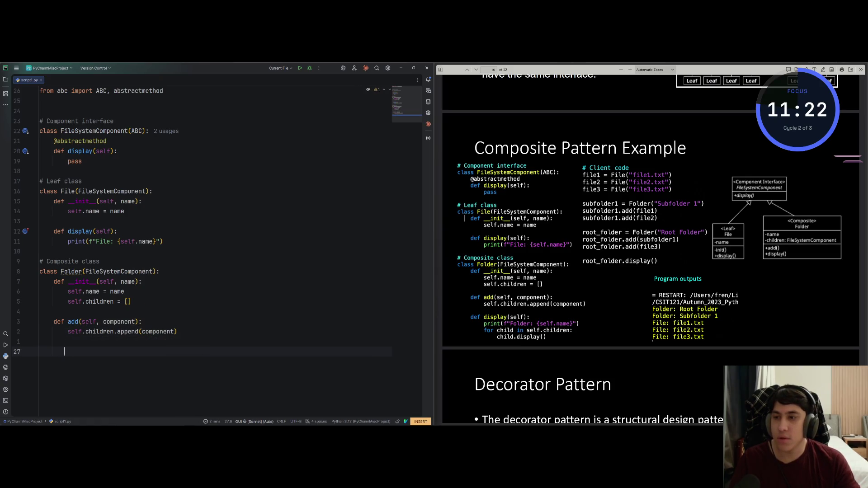
# - Add a display(self) method to Folder printing f"Folder: {self.name}"
pyautogui.write('def displa')
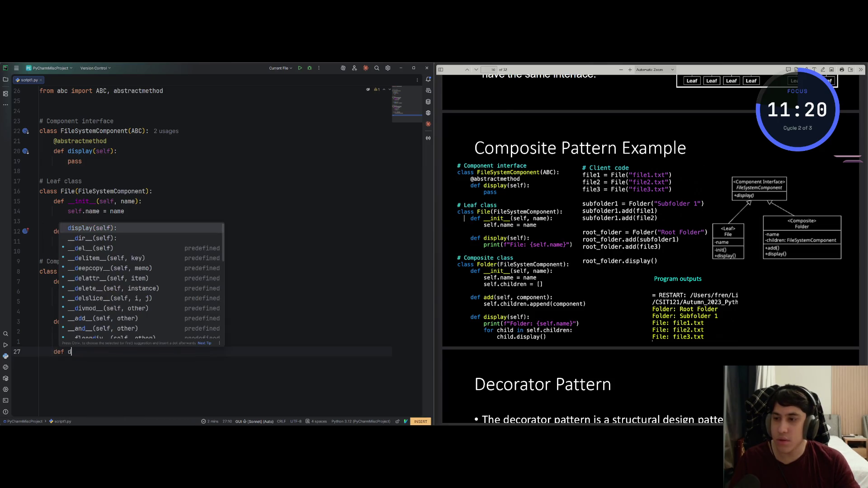
pyautogui.press('Return')
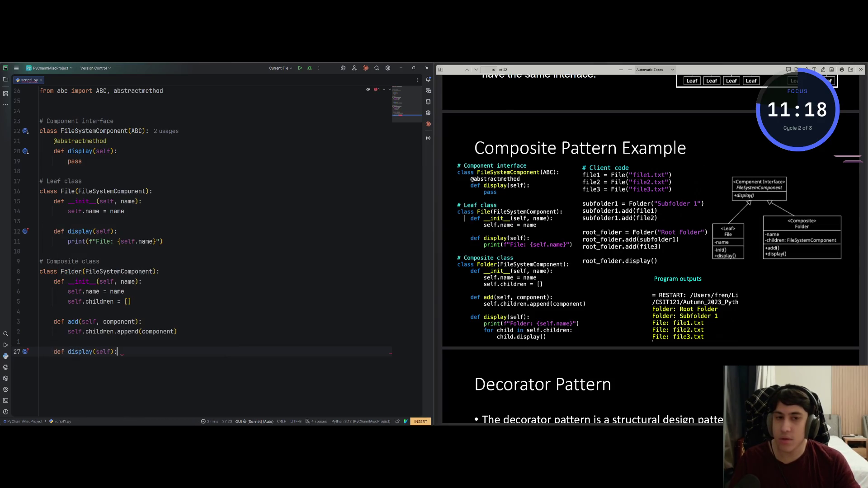
pyautogui.press('Return')
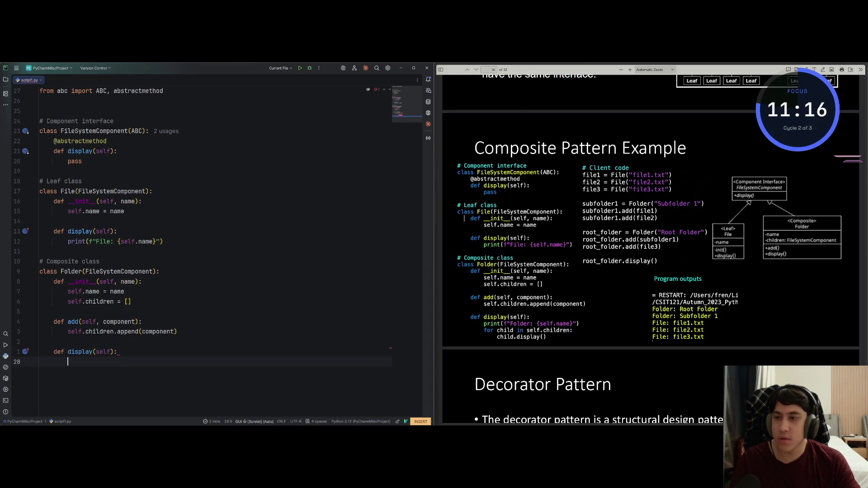
pyautogui.write('print("F')
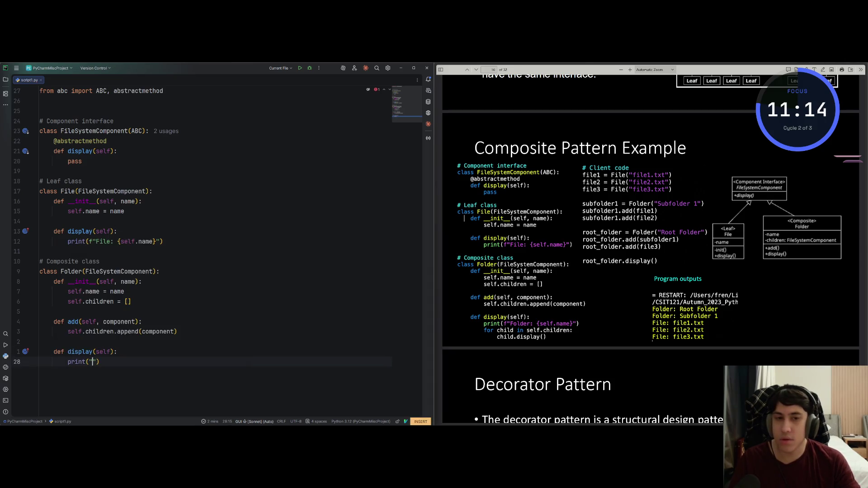
pyautogui.press('BackSpace')
pyautogui.press('BackSpace')
pyautogui.write('f"Fold')
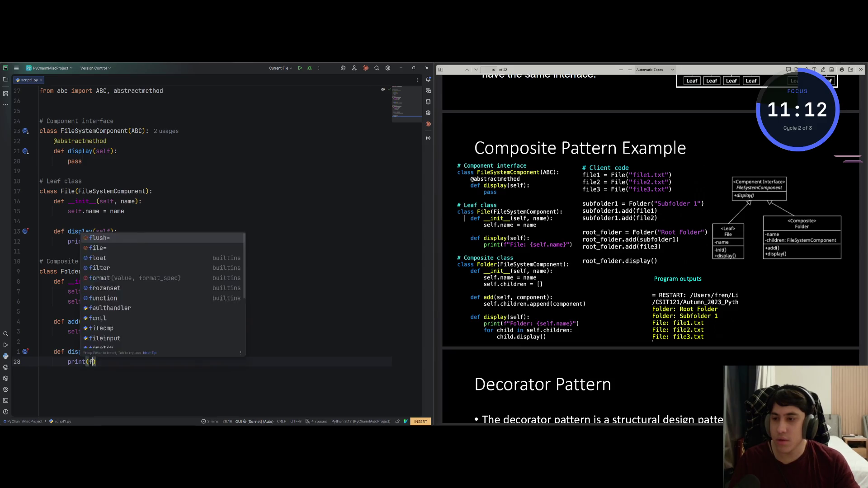
pyautogui.write('er')
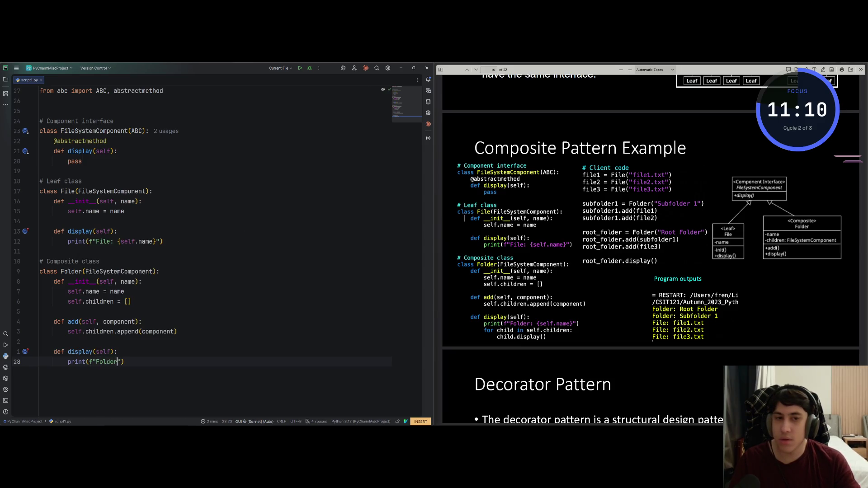
pyautogui.write(': {sel')
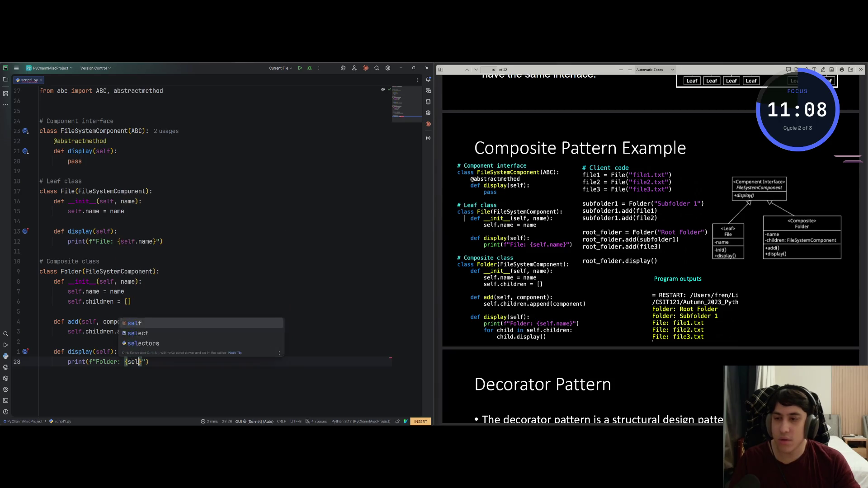
pyautogui.write('f.name')
pyautogui.press('Escape')
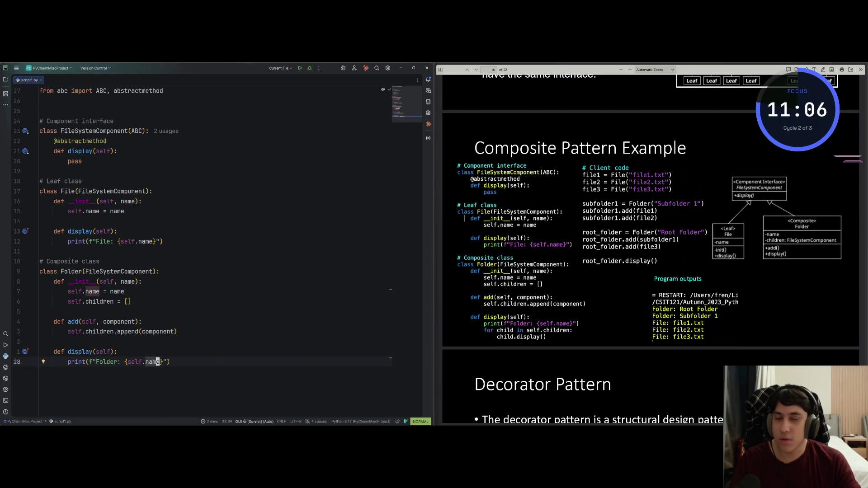
# - Loop for child in self.children, calling child.display() on each
pyautogui.press('o')
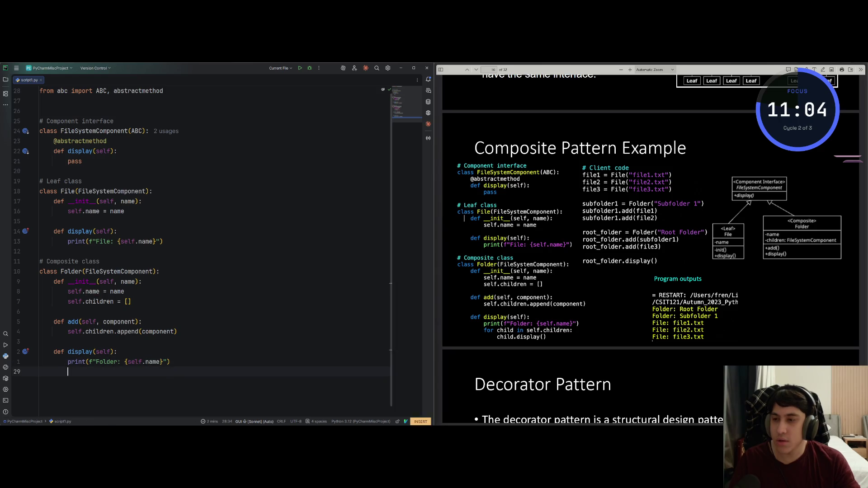
pyautogui.press('Escape')
pyautogui.write('ofor')
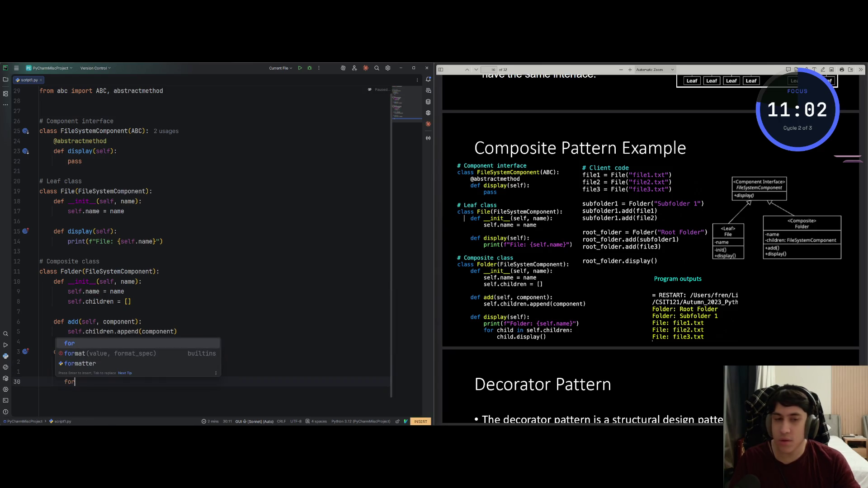
pyautogui.press('Escape')
pyautogui.press('BackSpace')
pyautogui.press('BackSpace')
pyautogui.press('BackSpace')
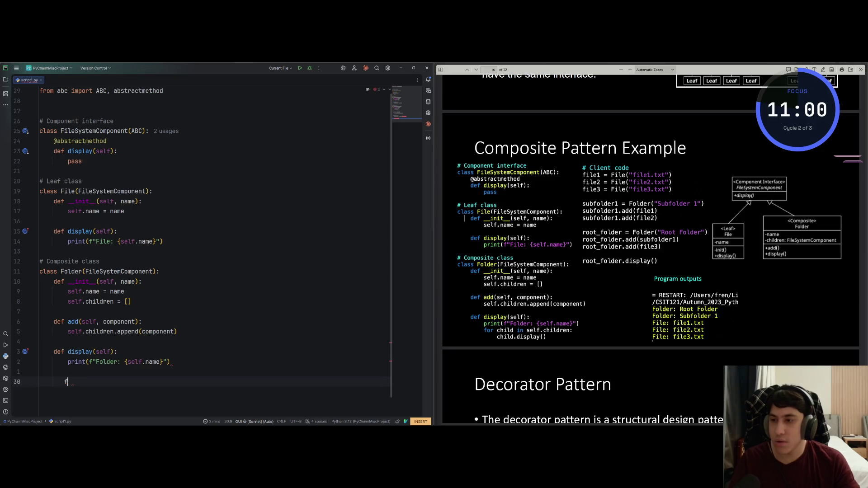
pyautogui.write('for chi')
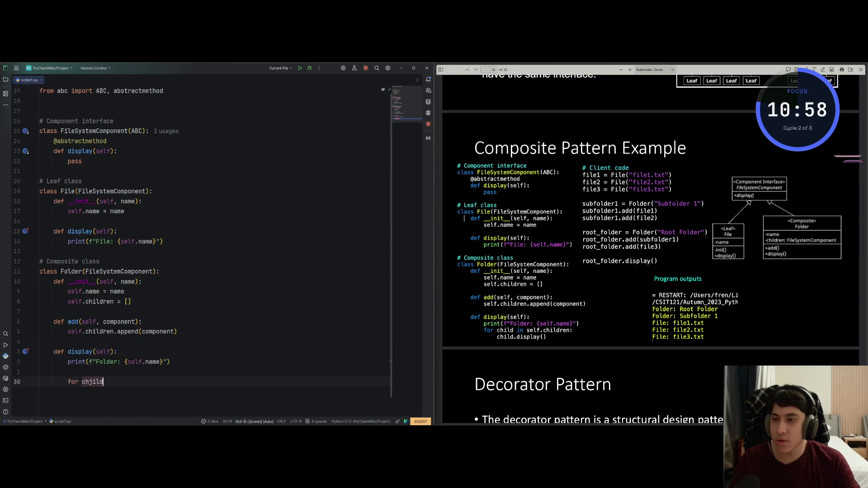
pyautogui.write('ld')
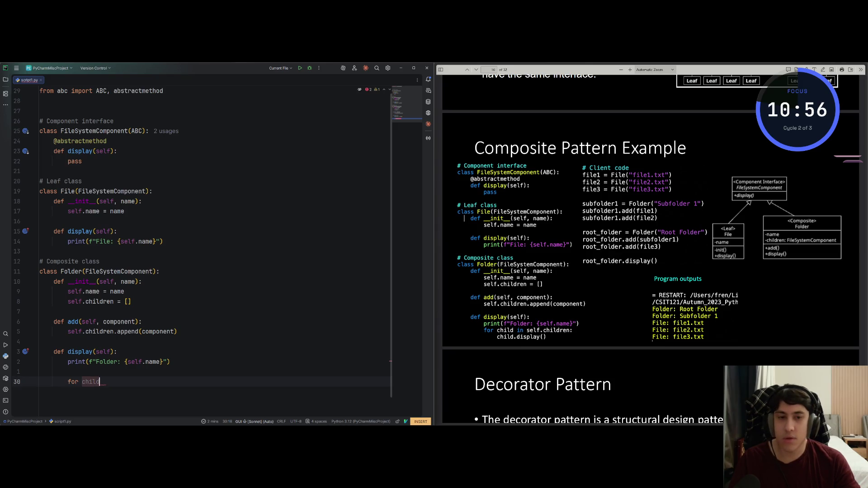
pyautogui.write(' in self.')
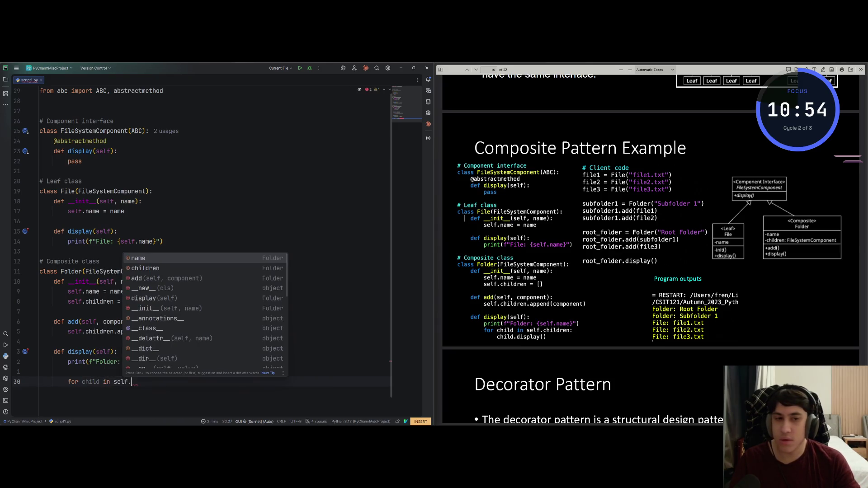
pyautogui.write('chil')
pyautogui.press('Return')
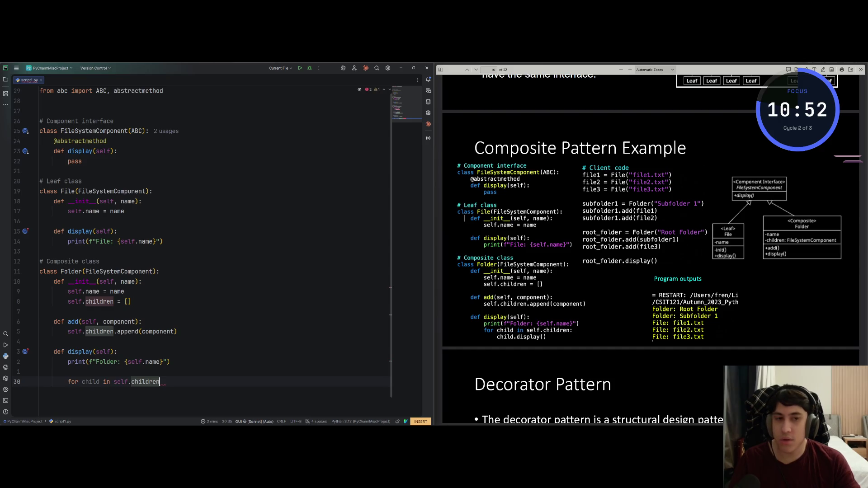
pyautogui.write(':')
pyautogui.press('Return')
pyautogui.write('child')
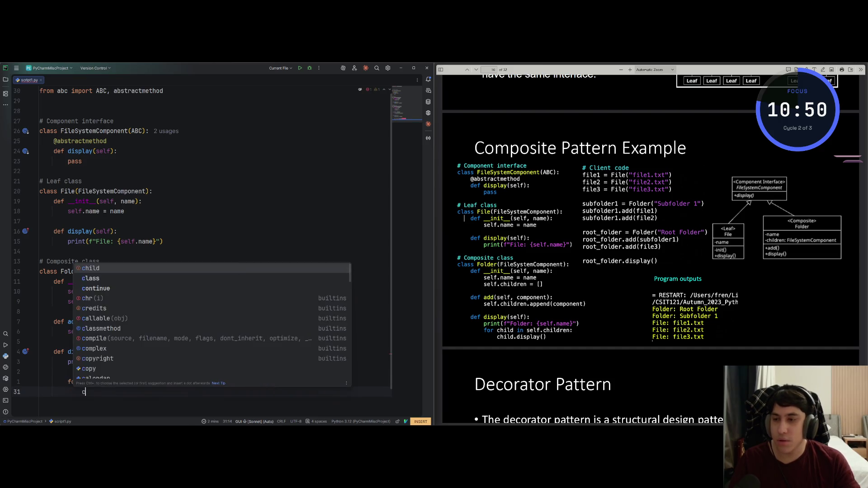
pyautogui.write('.displa')
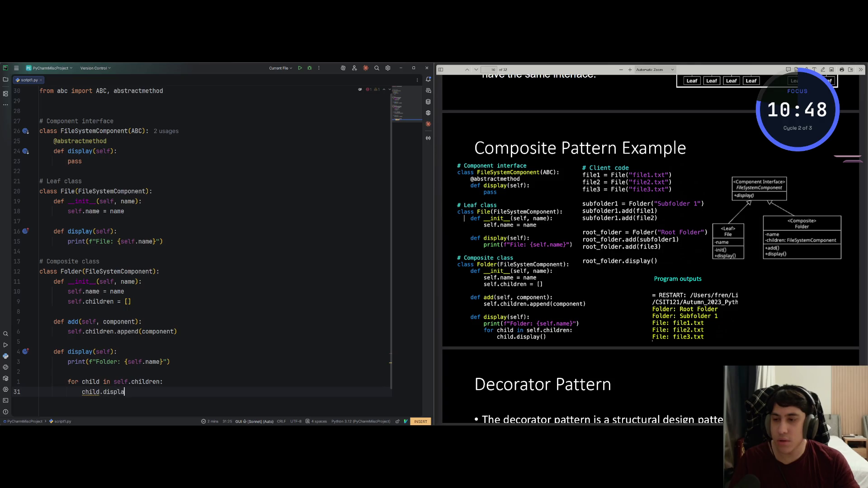
pyautogui.press('Return')
pyautogui.press('Escape')
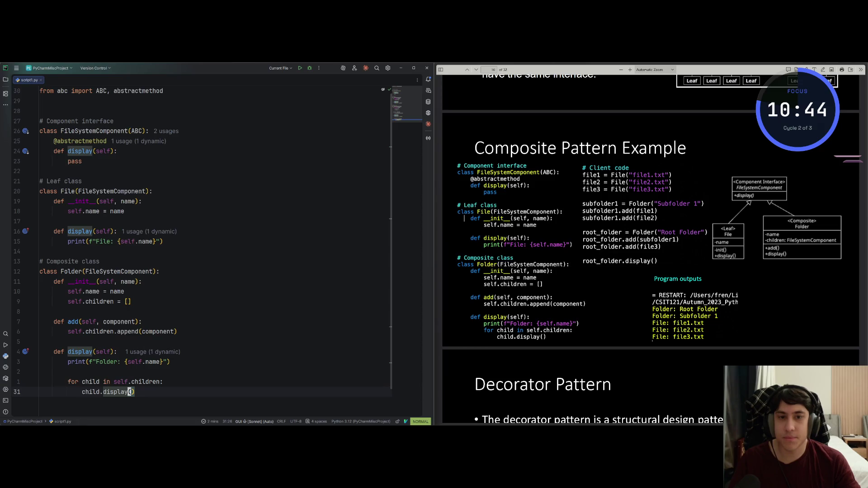
pyautogui.press('o')
pyautogui.press('Return')
pyautogui.press('Return')
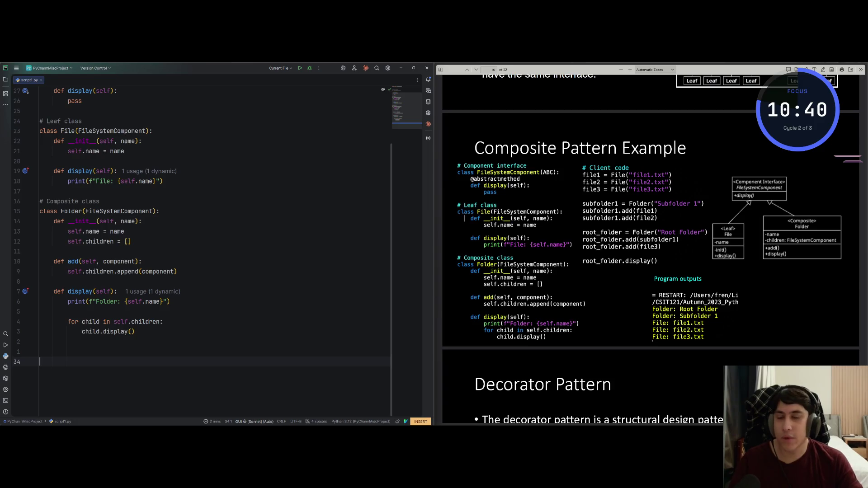
# - Start the if __name__ == "__main__": block with file1 = File("file1.txt")
pyautogui.write('file1')
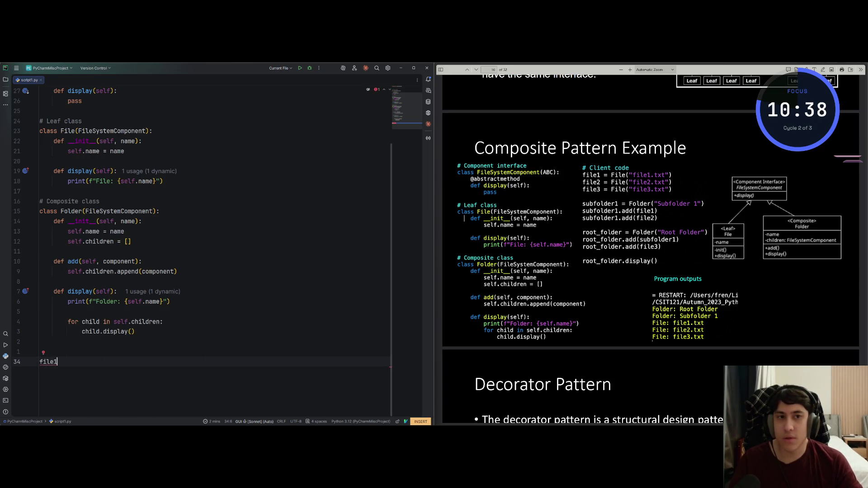
pyautogui.press('BackSpace')
pyautogui.press('BackSpace')
pyautogui.press('BackSpace')
pyautogui.write('if __n')
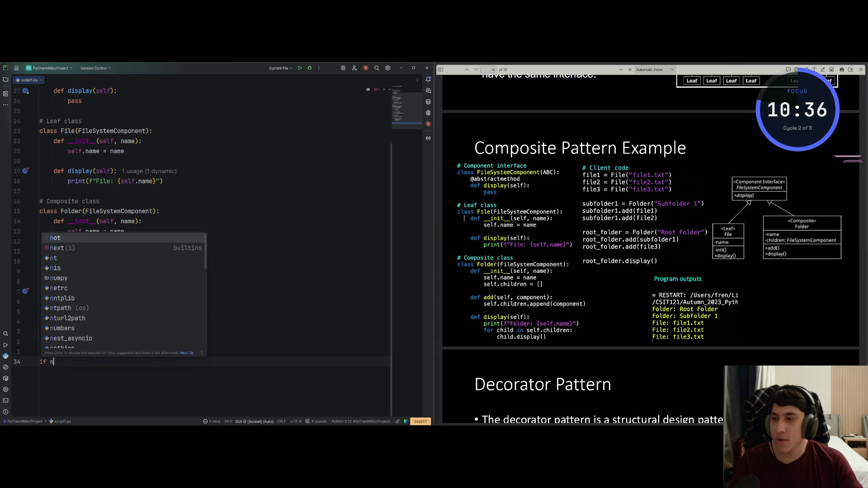
pyautogui.write('ame__ == ')
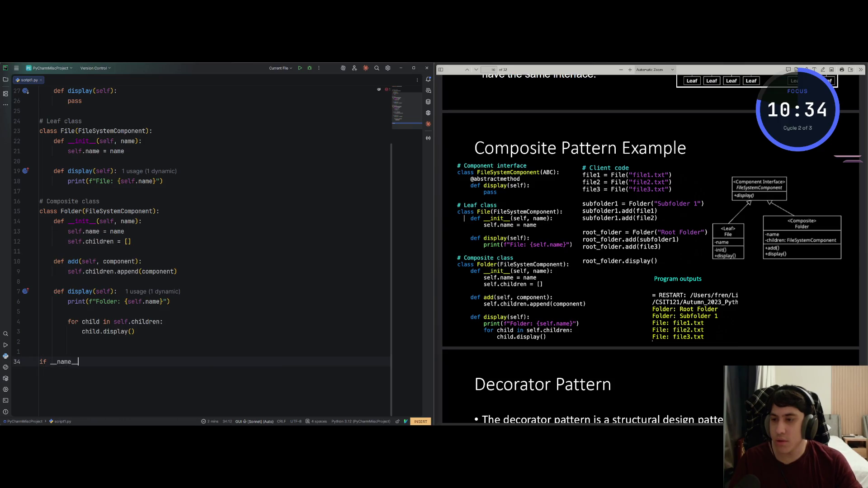
pyautogui.write('"Ma')
pyautogui.press('BackSpace')
pyautogui.press('BackSpace')
pyautogui.press('BackSpace')
pyautogui.write('_main')
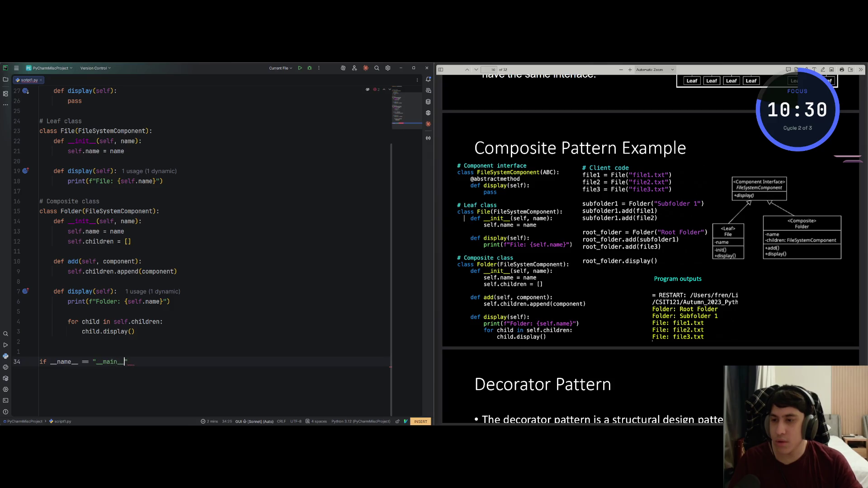
pyautogui.write('__":')
pyautogui.press('Return')
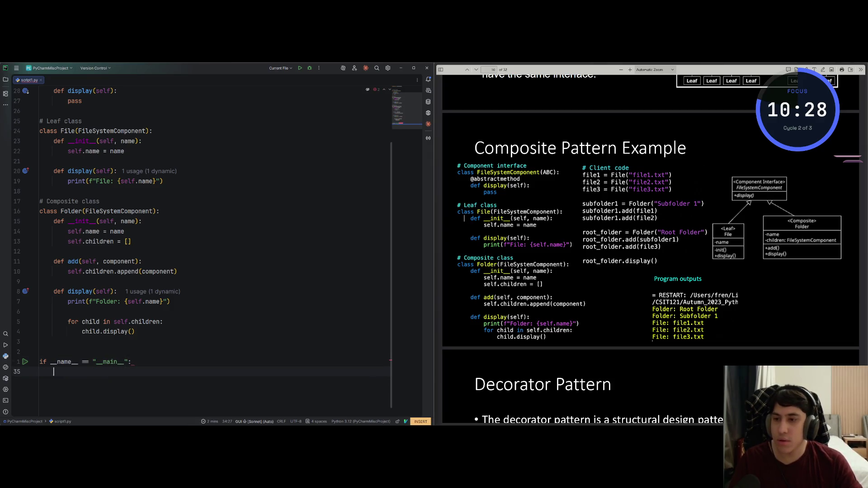
pyautogui.write('file1')
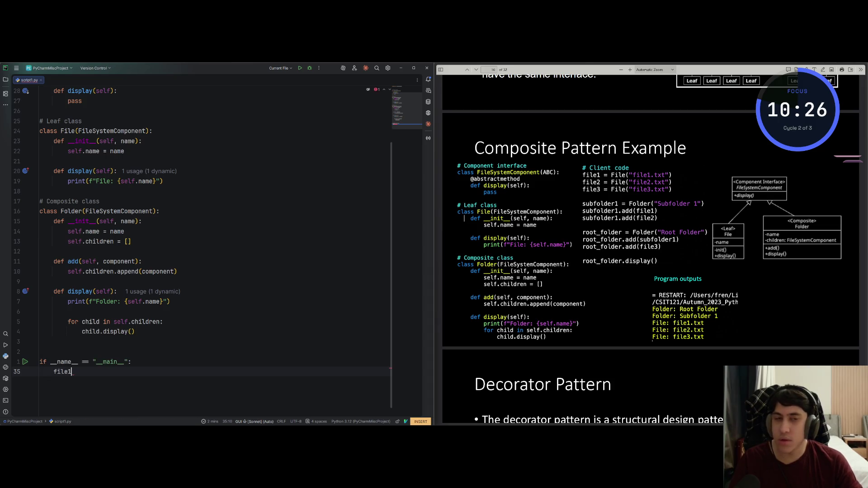
pyautogui.write(' = Fi')
pyautogui.press('Return')
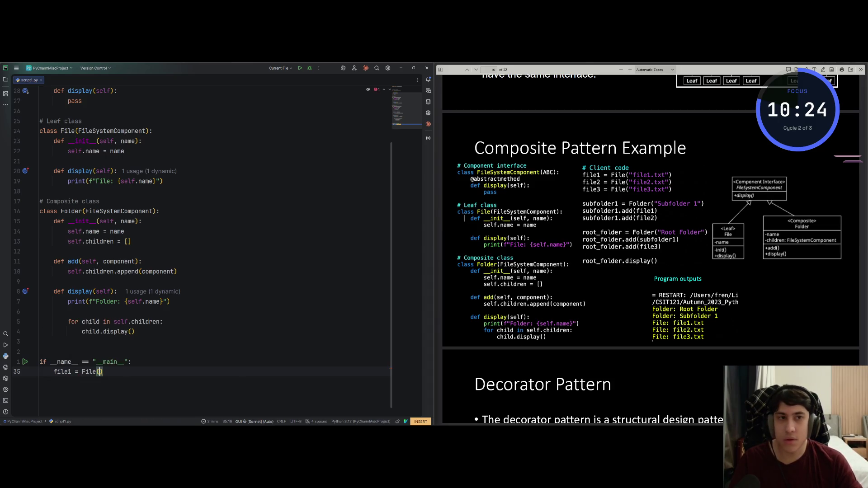
pyautogui.write('"file')
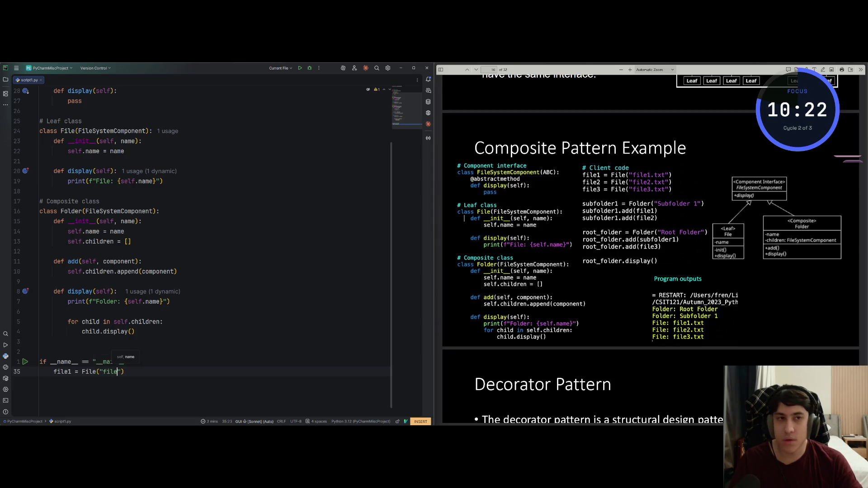
pyautogui.write('1.txt')
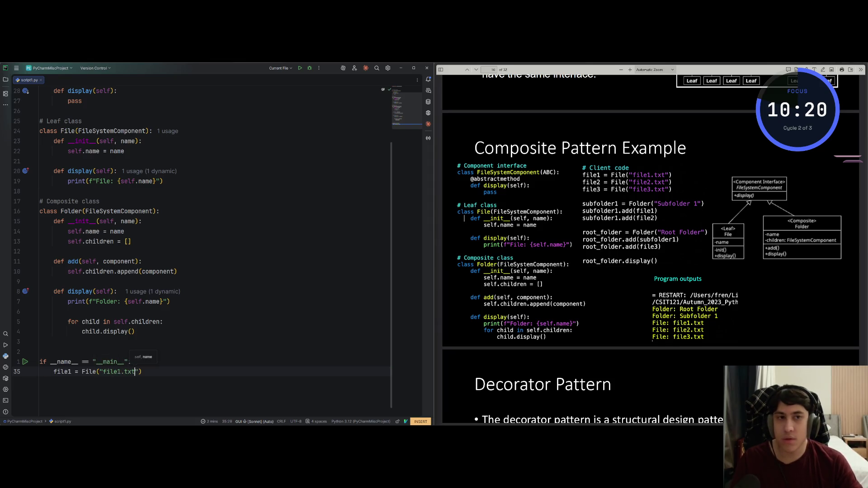
pyautogui.press('Escape')
# - Duplicate the file1 line and edit the copies into file2 ("file2.txt") and file3 ("file3.txt")
pyautogui.hotkey('shift', 'v')
pyautogui.press('y')
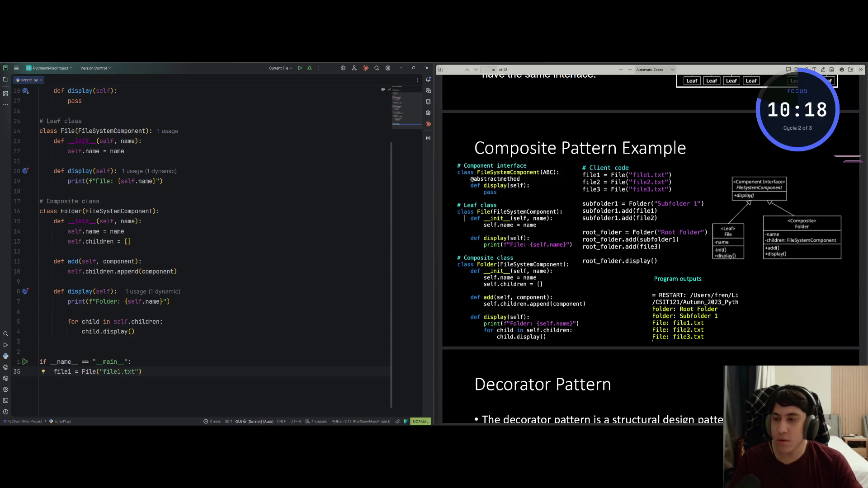
pyautogui.hotkey('shift', 'v')
pyautogui.press('y')
pyautogui.press('p')
pyautogui.press('p')
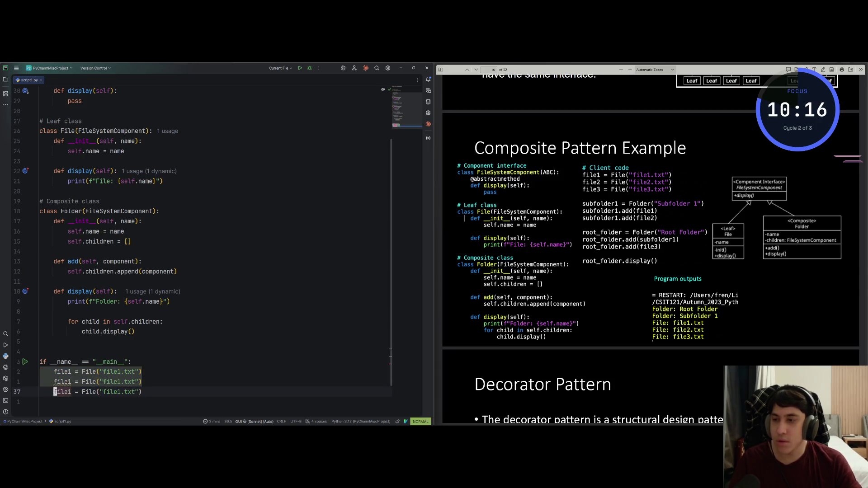
pyautogui.write('ker2')
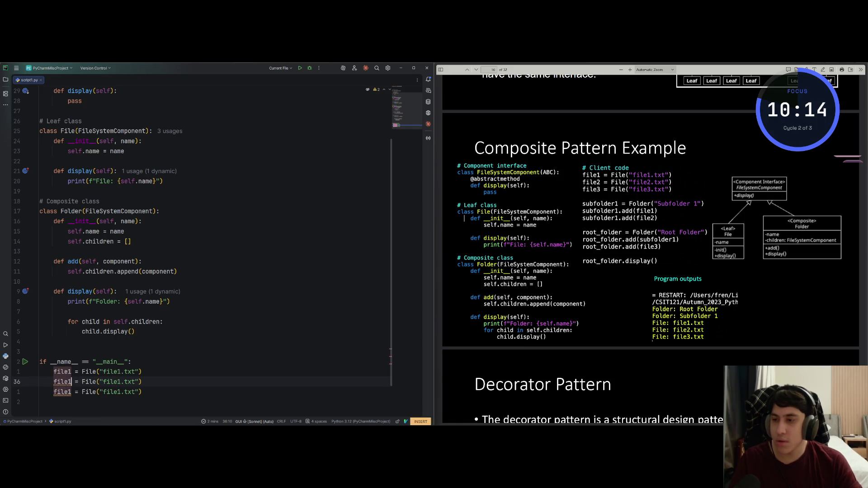
pyautogui.write('jr3k')
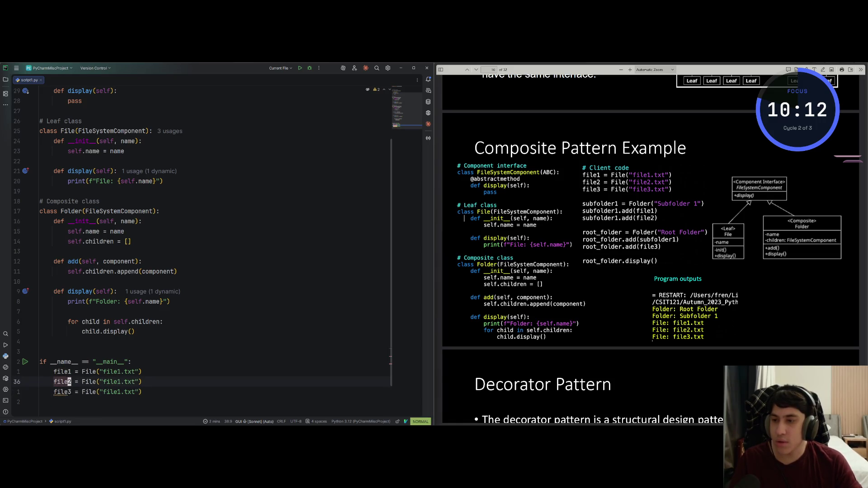
pyautogui.press('w')
pyautogui.press('w')
pyautogui.press('w')
pyautogui.write('f1s2')
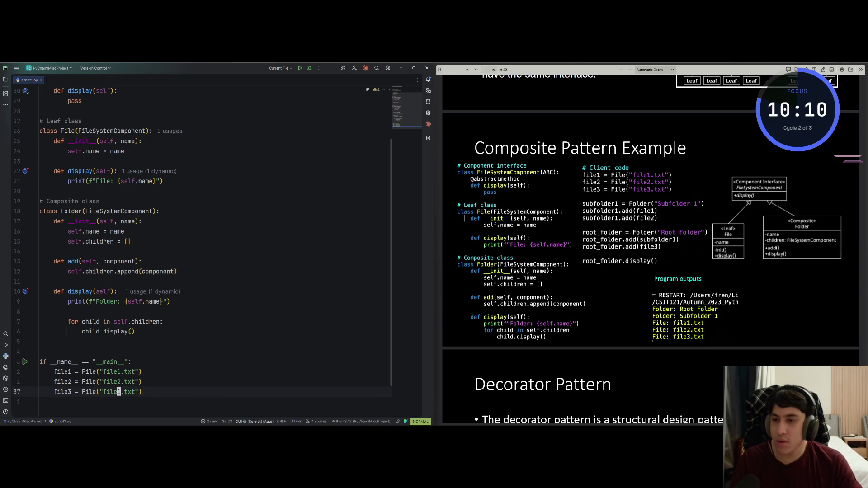
pyautogui.press('Escape')
pyautogui.write('js3')
pyautogui.press('Escape')
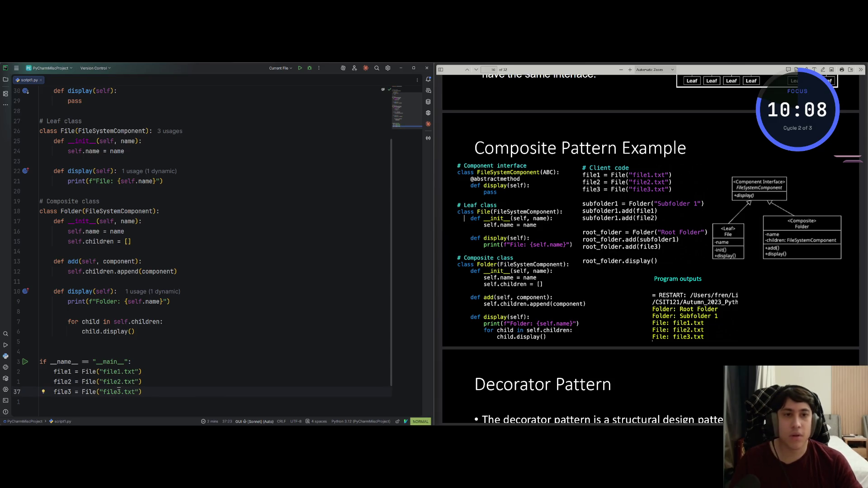
pyautogui.write('jo')
pyautogui.write('su')
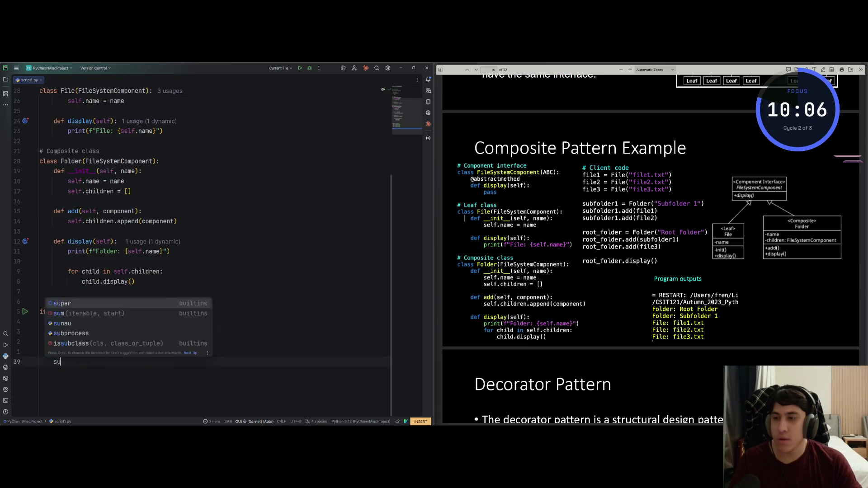
pyautogui.write('bfild')
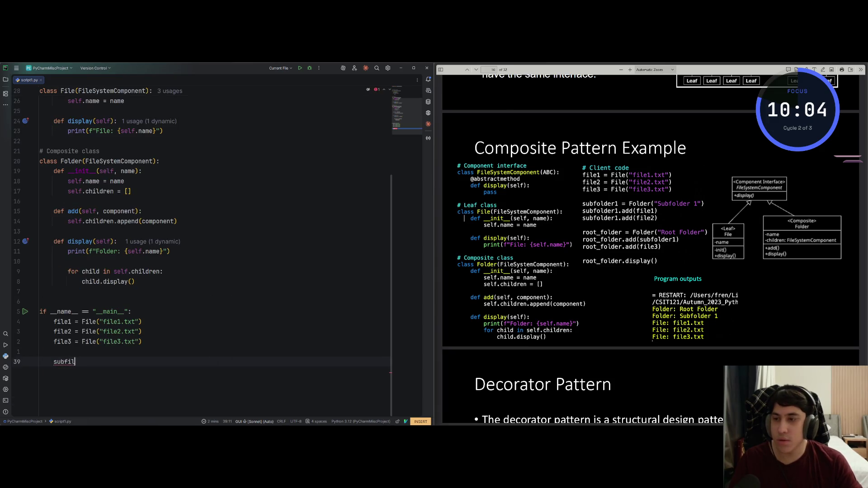
# - Fix the misspelled name and create subfolder1 = Folder("Subfolder 1") in the main block
pyautogui.press('Escape')
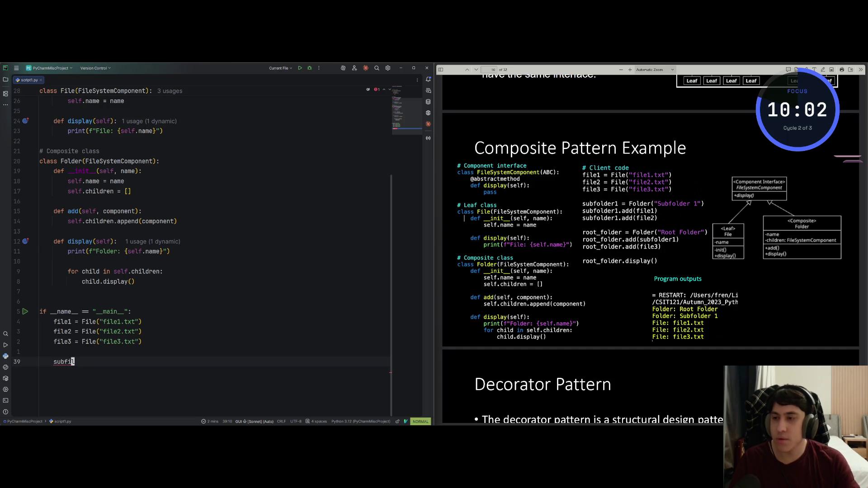
pyautogui.press('a')
pyautogui.press('BackSpace')
pyautogui.press('BackSpace')
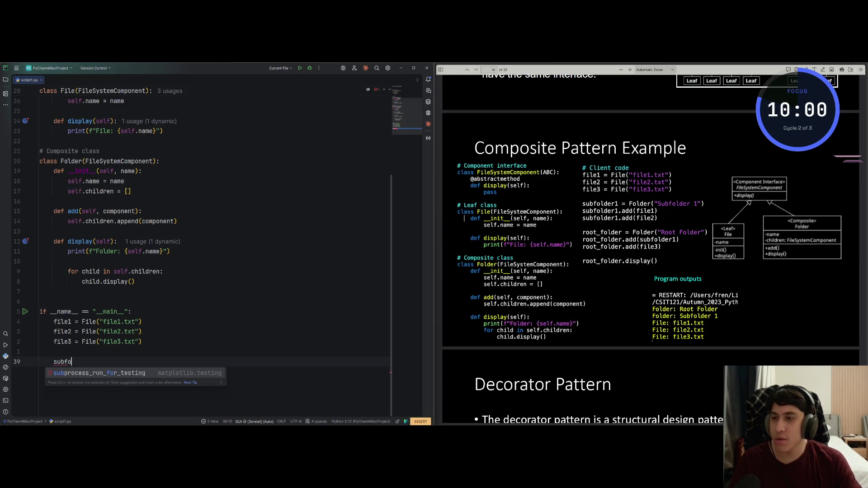
pyautogui.write('older1 = ')
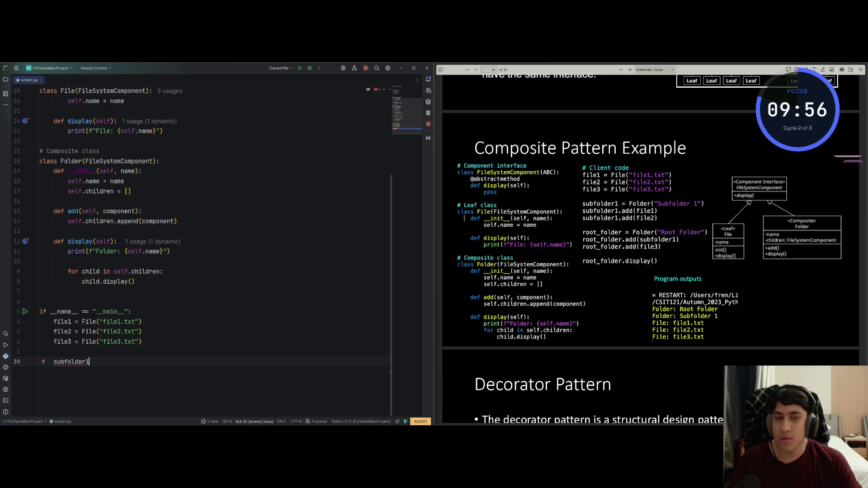
pyautogui.write('Fold')
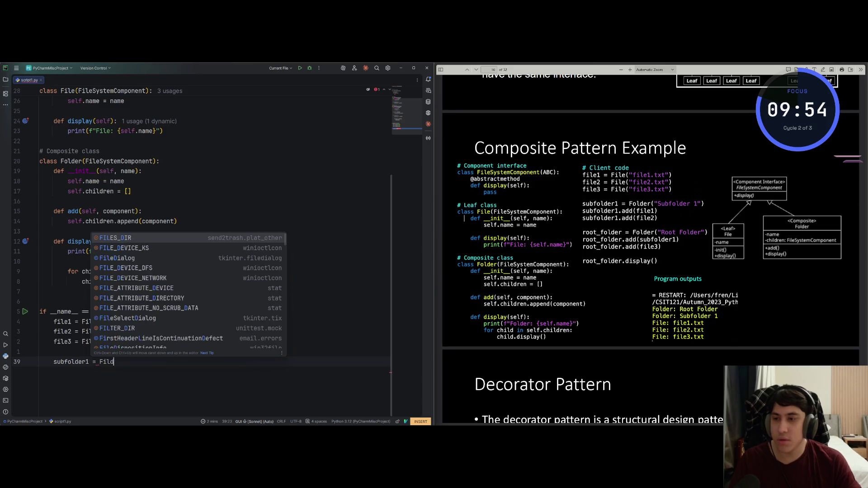
pyautogui.press('Return')
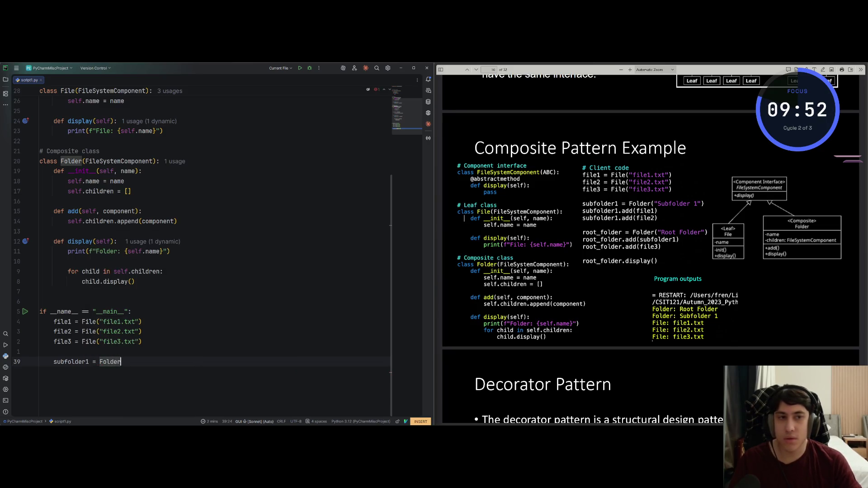
pyautogui.write('("Su')
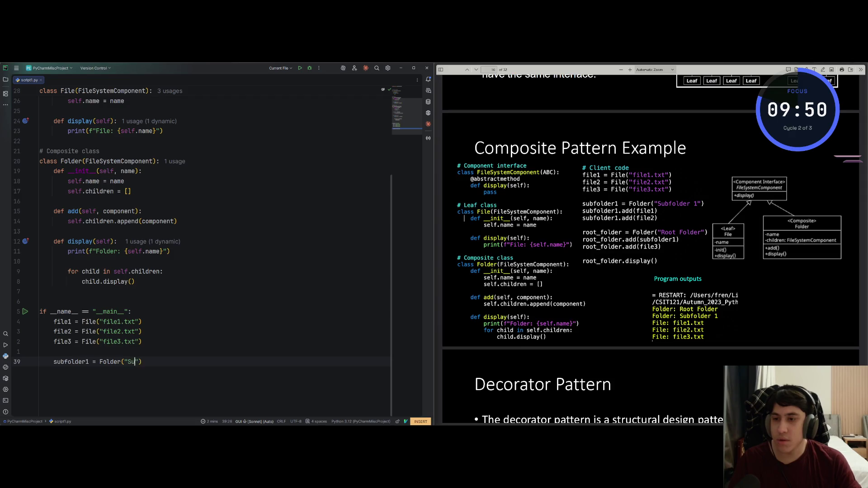
pyautogui.write('bfolder ')
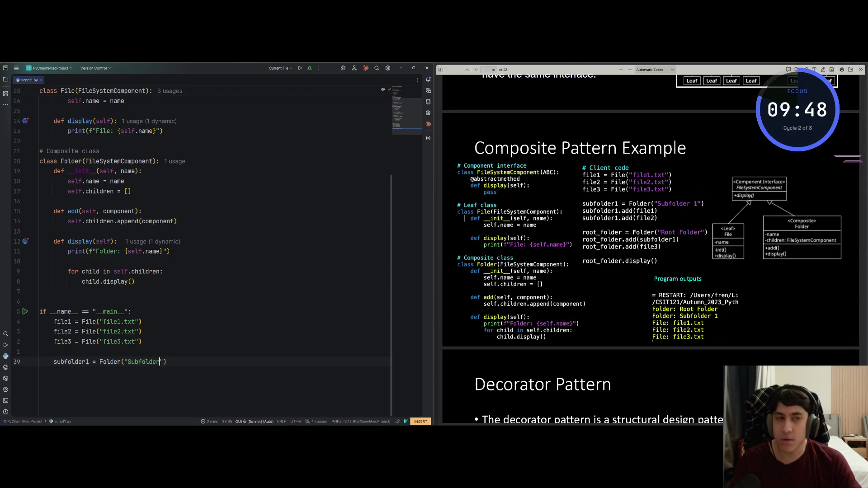
pyautogui.write('1')
pyautogui.press('Escape')
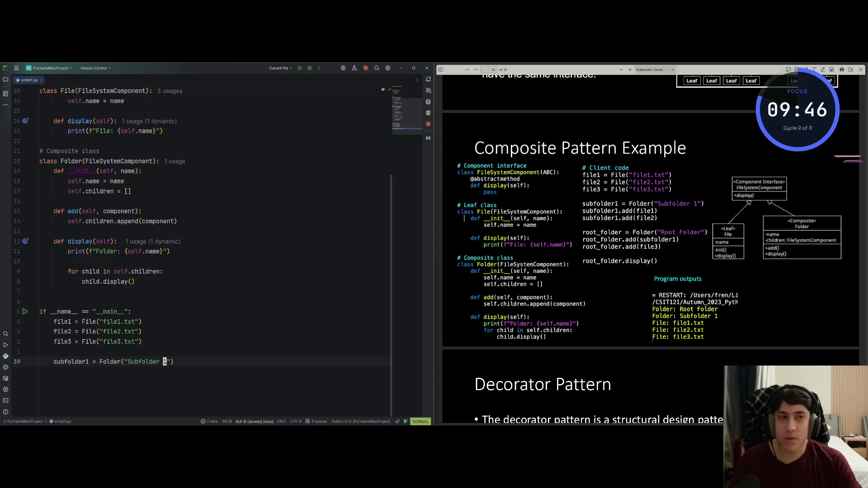
# - Add file1 and file2 to subfolder1 with two subfolder1.add() calls
pyautogui.write('o')
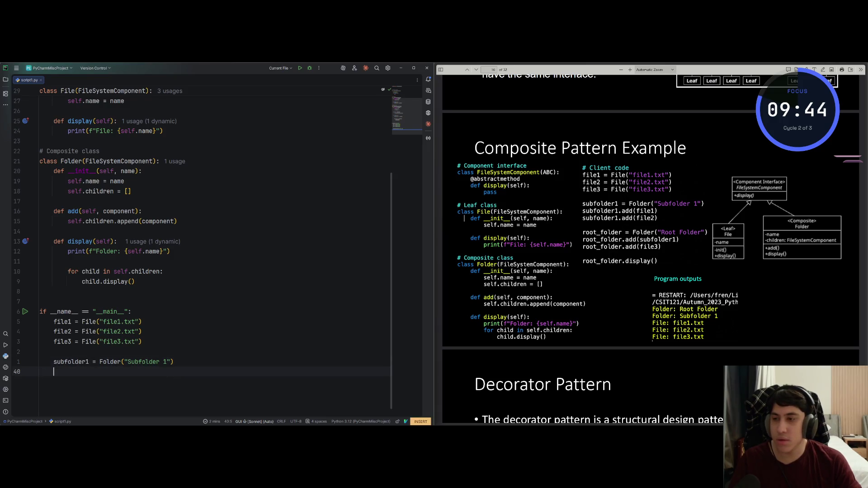
pyautogui.write('subfo')
pyautogui.press('Return')
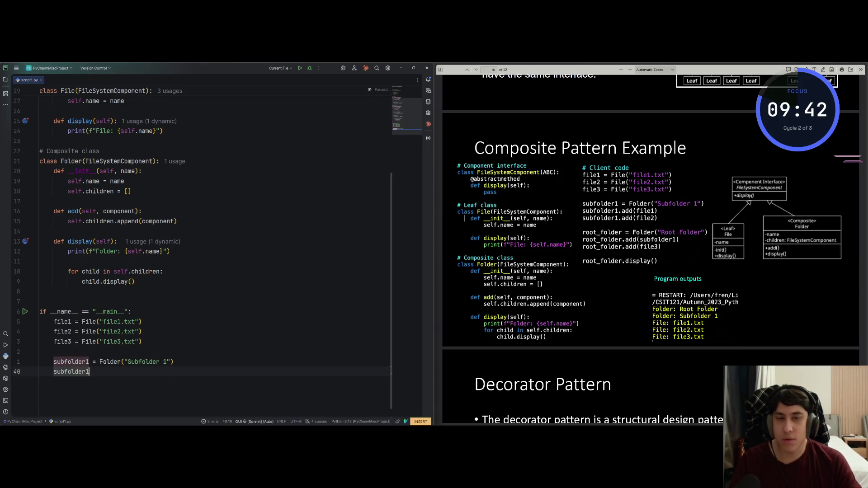
pyautogui.write('.add(')
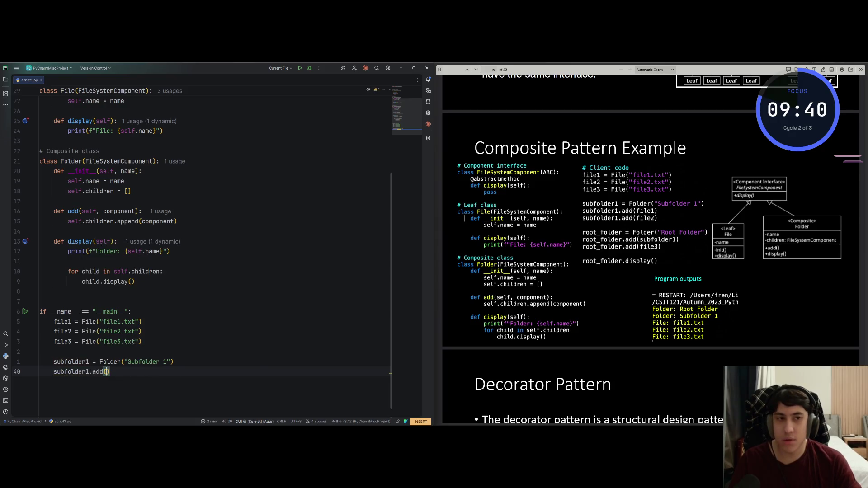
pyautogui.write('file1')
pyautogui.hotkey('shift', 'Return')
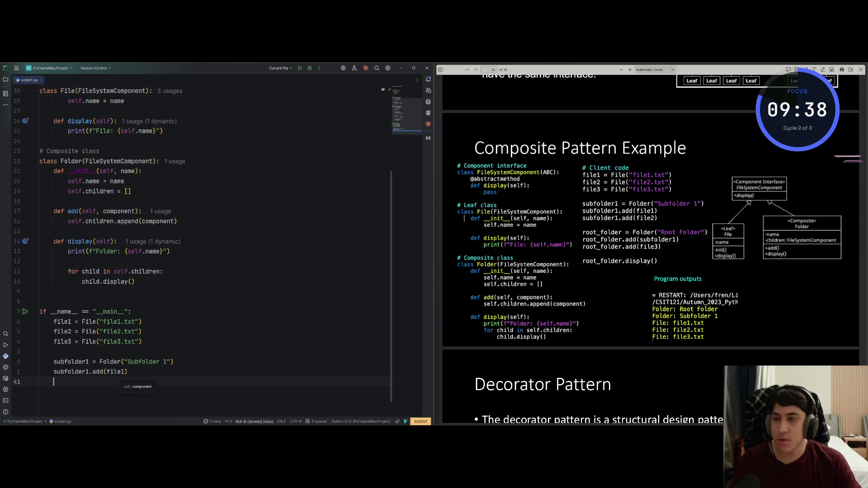
pyautogui.write('sub')
pyautogui.press('Return')
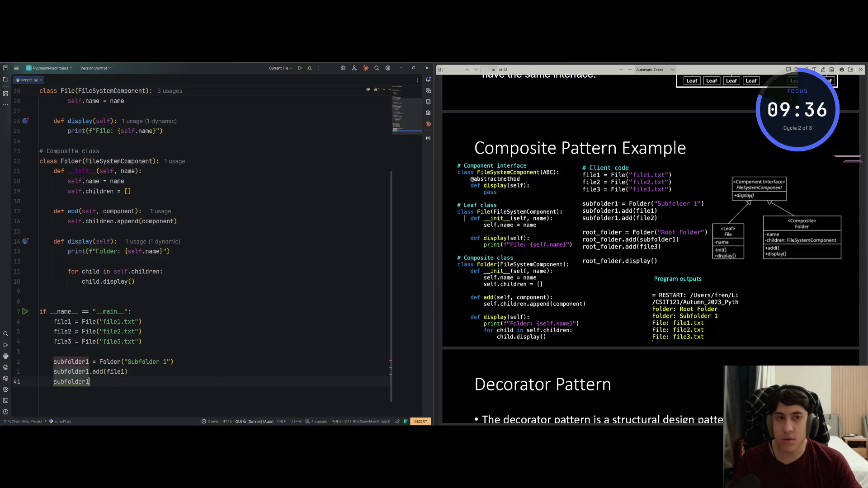
pyautogui.write('.add(')
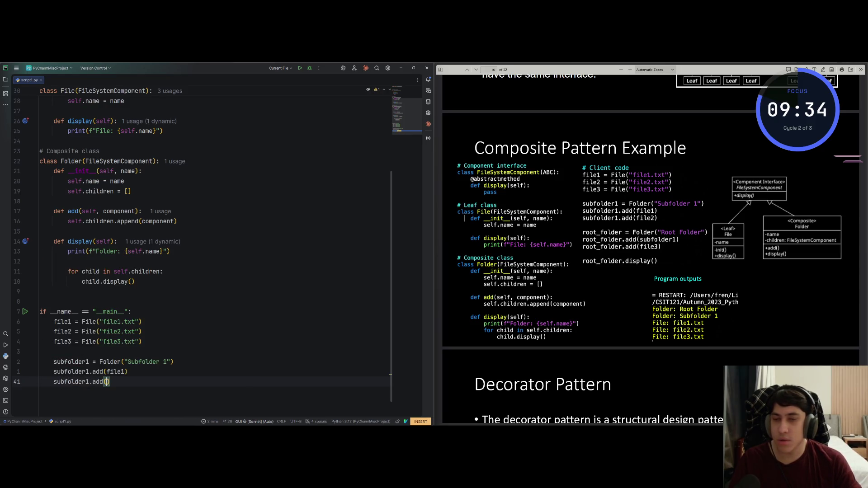
pyautogui.write('file')
pyautogui.press('Return')
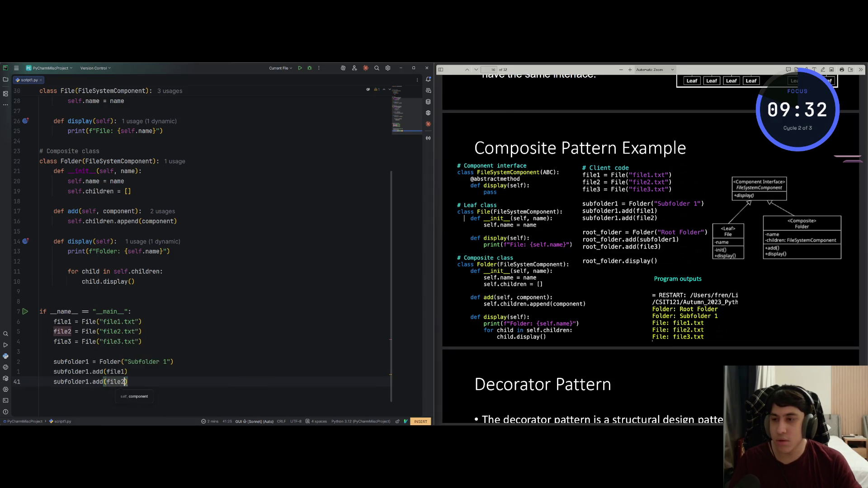
pyautogui.press('Escape')
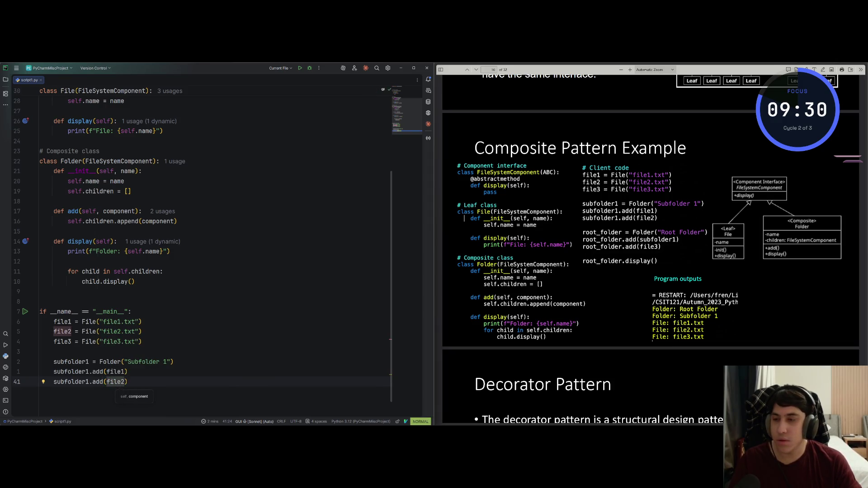
pyautogui.press('o')
pyautogui.press('Return')
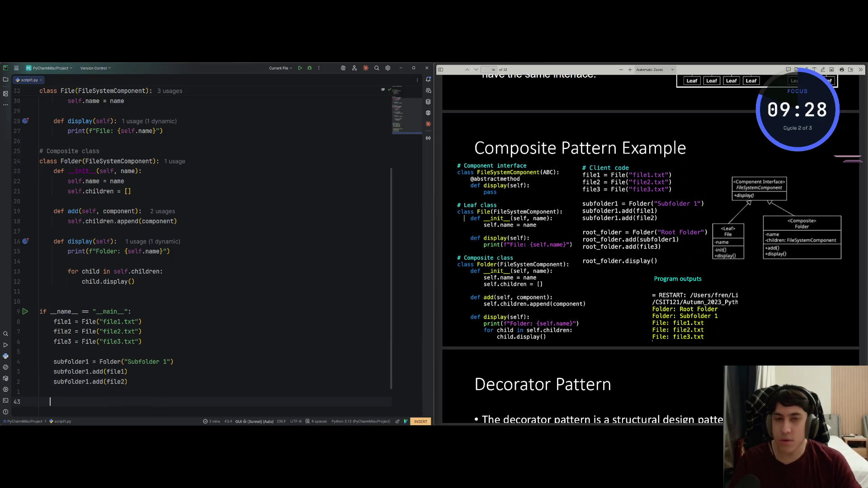
# - Create root_folder = Folder("Root Folder") and add subfolder1 to it
pyautogui.write('root')
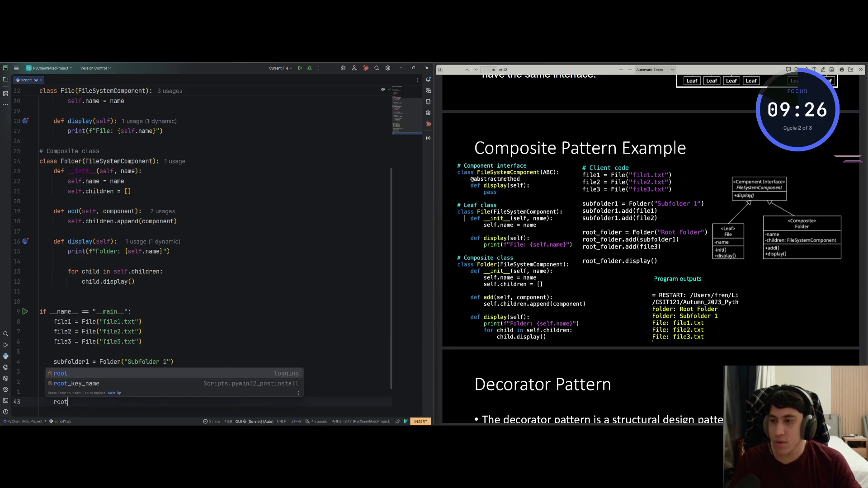
pyautogui.write('_folder')
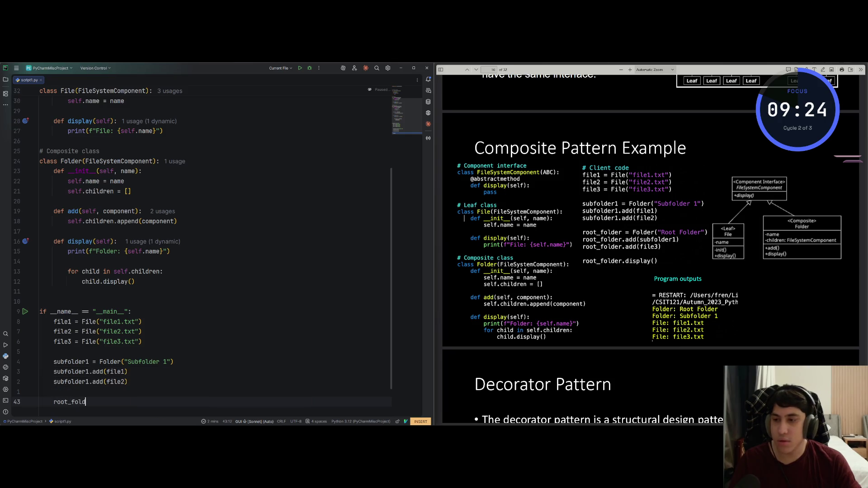
pyautogui.write(' Folder')
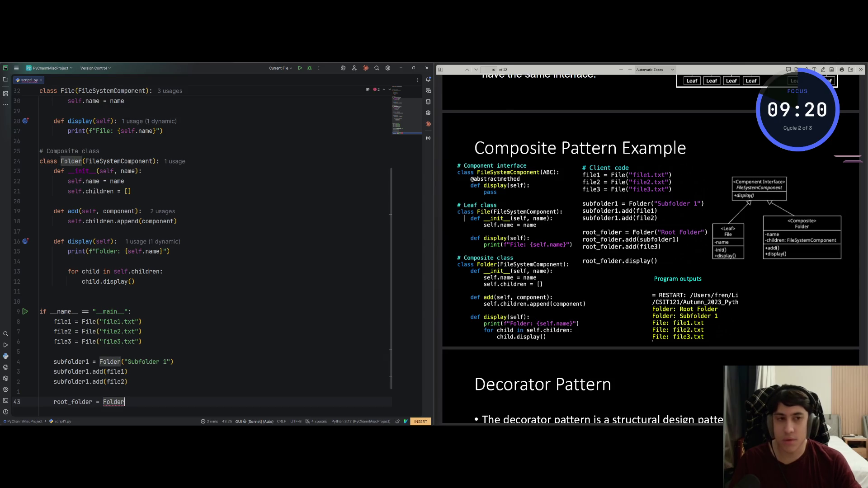
pyautogui.write('("Roo')
pyautogui.write('t Fold')
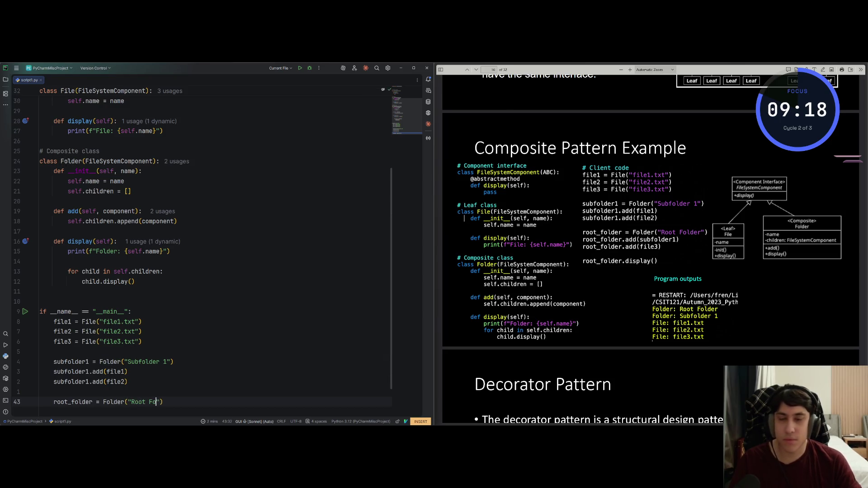
pyautogui.write('r")')
pyautogui.press('Return')
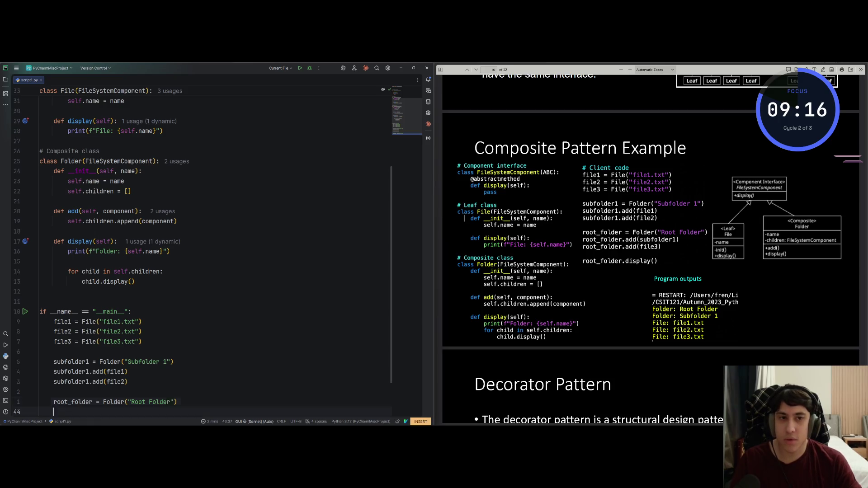
pyautogui.write('root_folder')
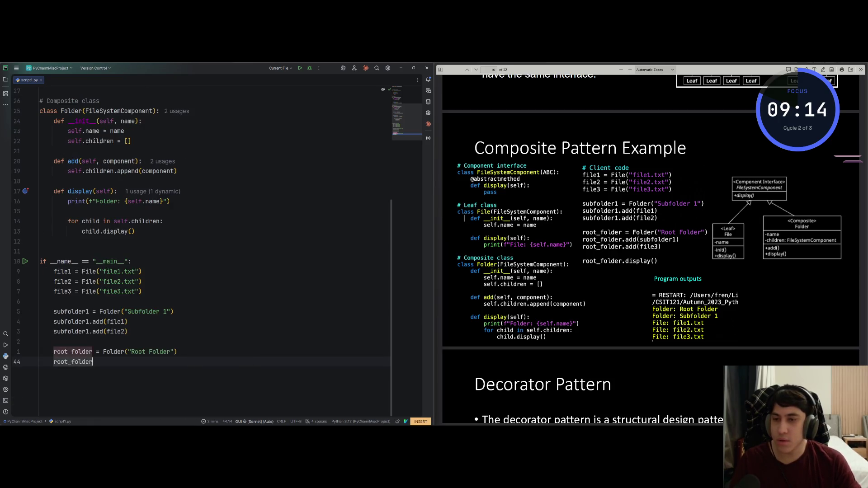
pyautogui.write('.add(')
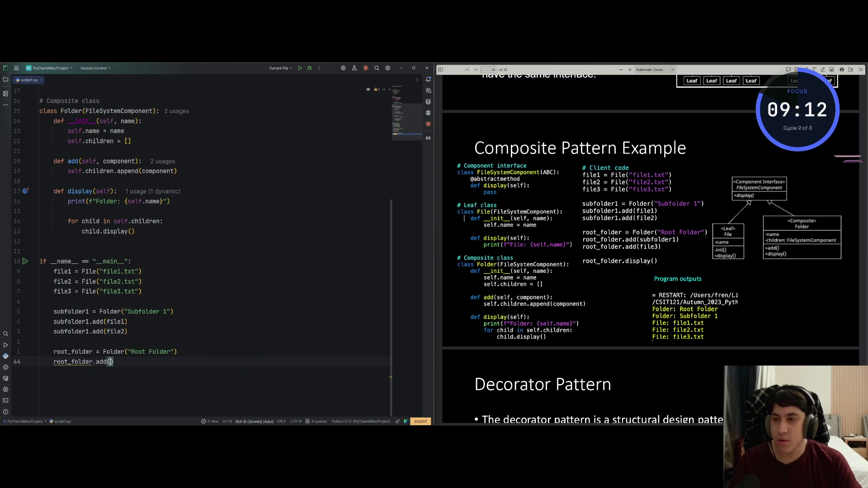
pyautogui.write('sub')
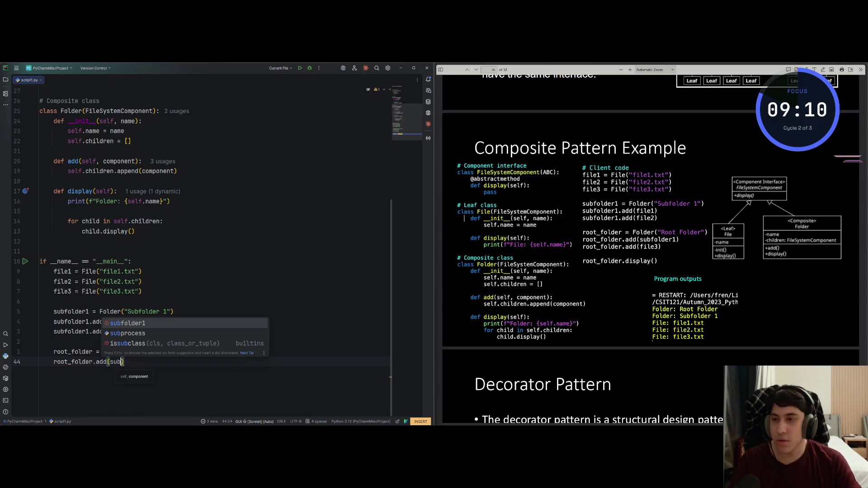
pyautogui.press('Return')
pyautogui.press('End')
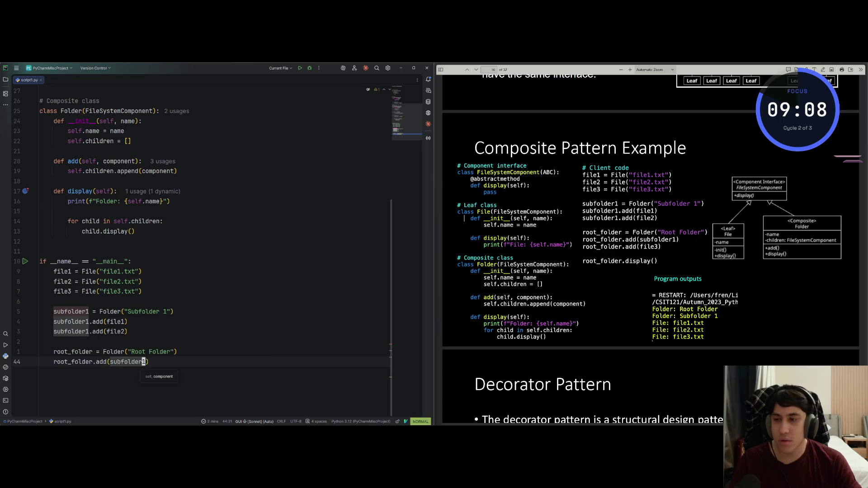
pyautogui.press('Return')
# - Add file3 to root_folder with root_folder.add(file3)
pyautogui.write('ro')
pyautogui.press('Return')
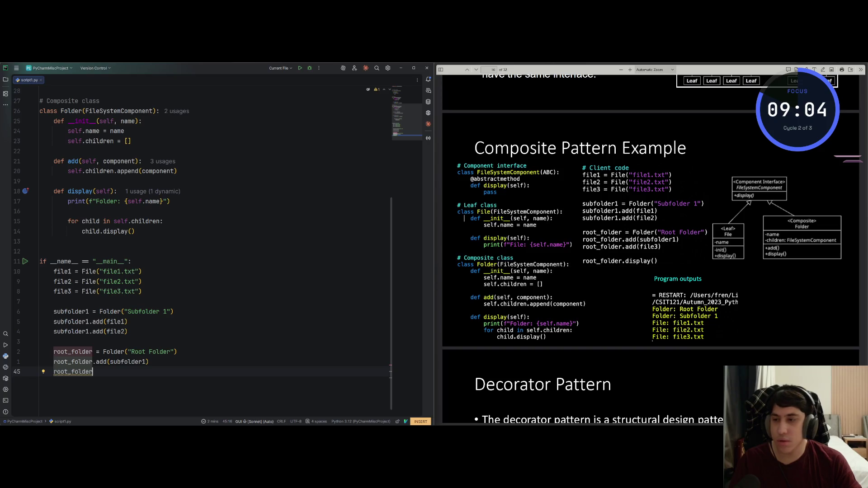
pyautogui.write('.a')
pyautogui.press('Return')
pyautogui.write('file')
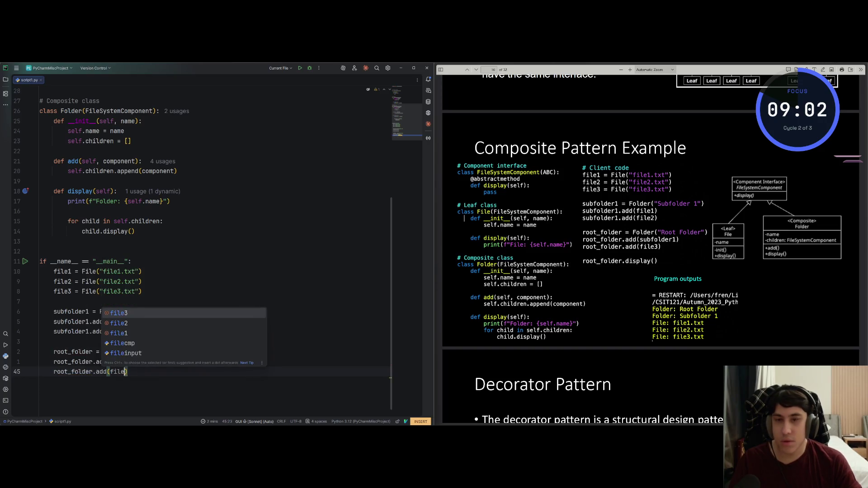
pyautogui.press('Return')
pyautogui.press('Escape')
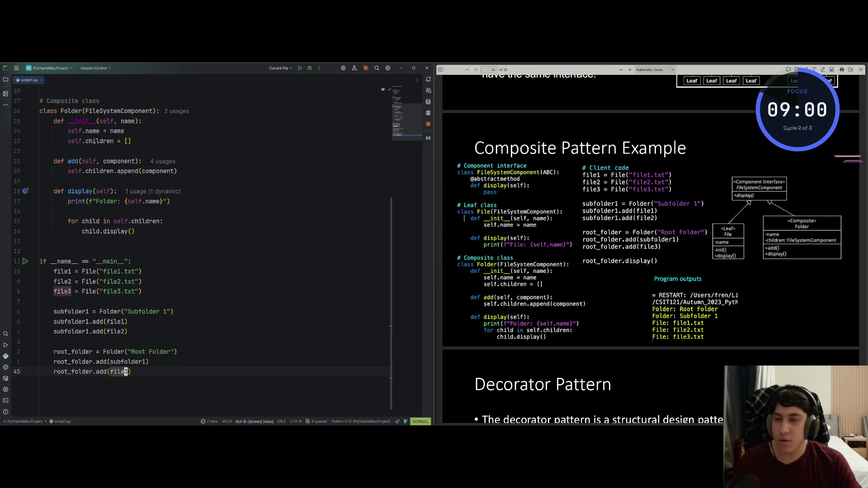
pyautogui.press('o')
pyautogui.press('Return')
pyautogui.write('ro')
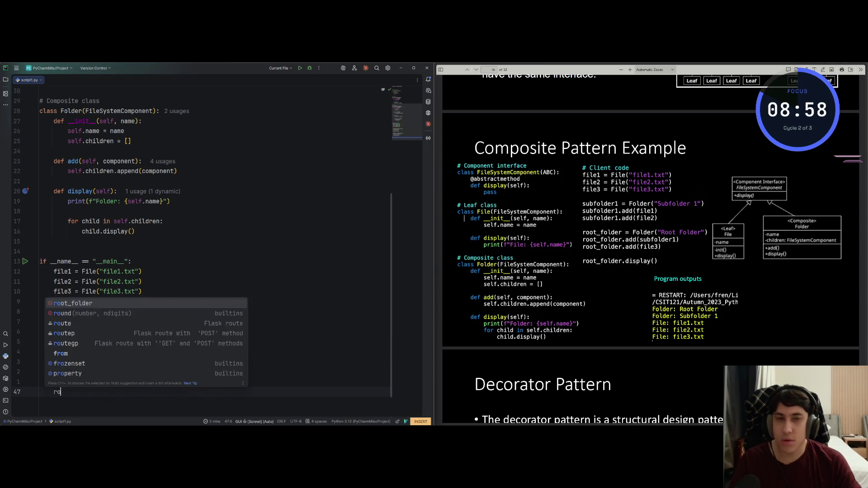
pyautogui.press('Return')
# - Finish the main block with a root_folder.display() call
pyautogui.write('.')
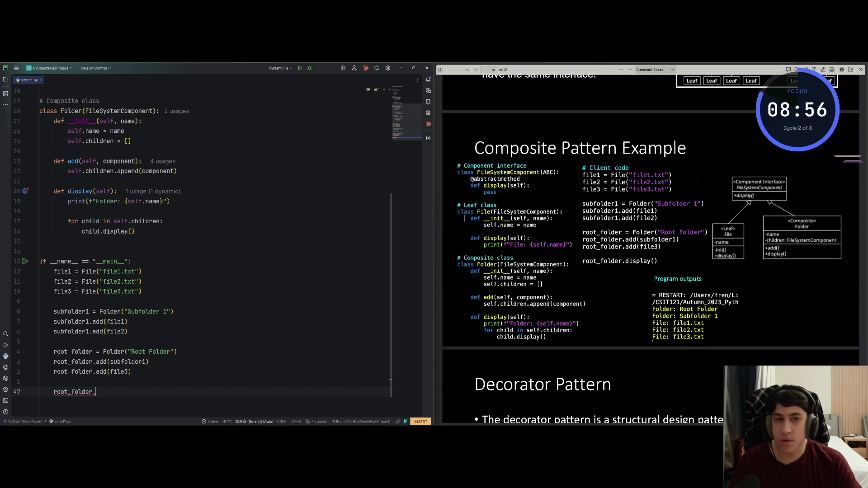
pyautogui.write('di')
pyautogui.press('Return')
pyautogui.press('Escape')
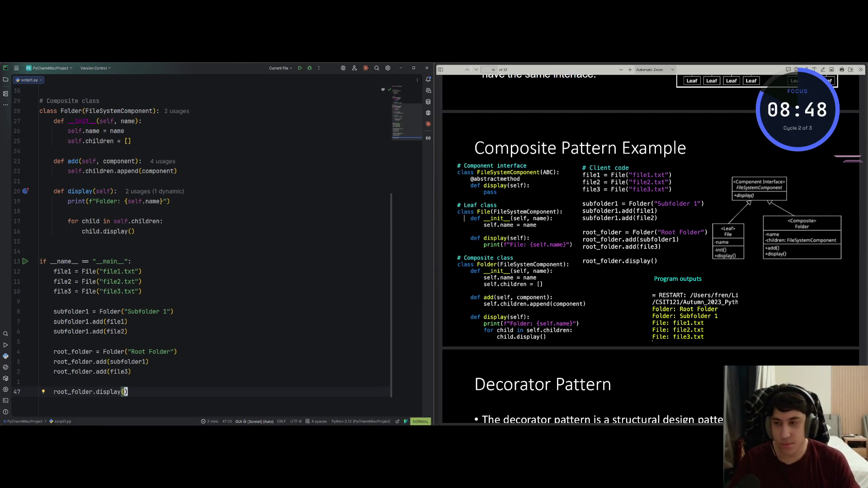
# - Run the script to print the Root Folder tree, then close the Run output
pyautogui.hotkey('shift', 'F10')
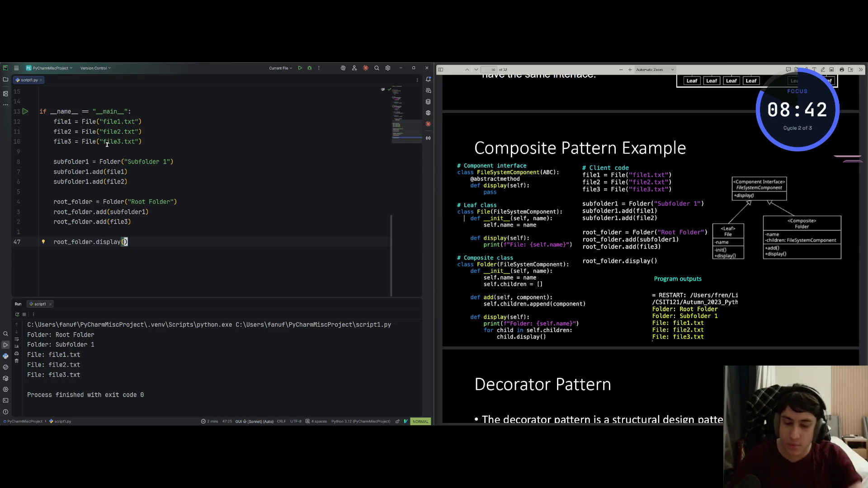
pyautogui.hotkey('alt', '4')
pyautogui.press('h')
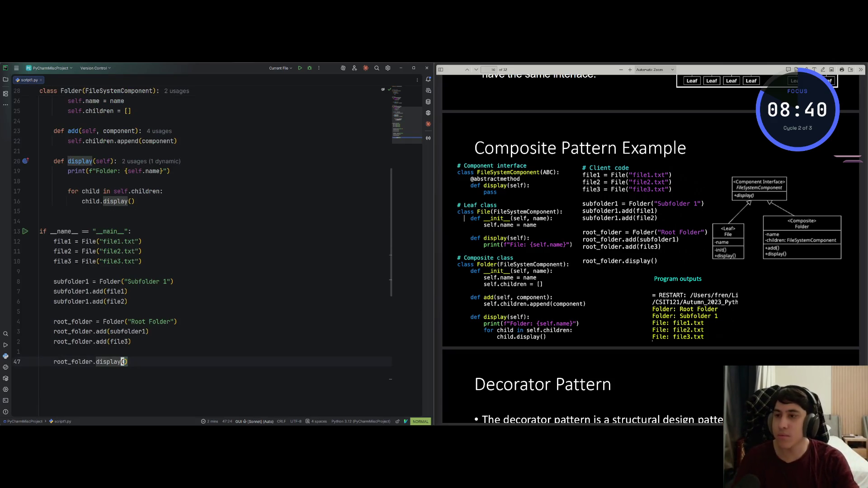
pyautogui.press('k')
pyautogui.press('k')
pyautogui.press('k')
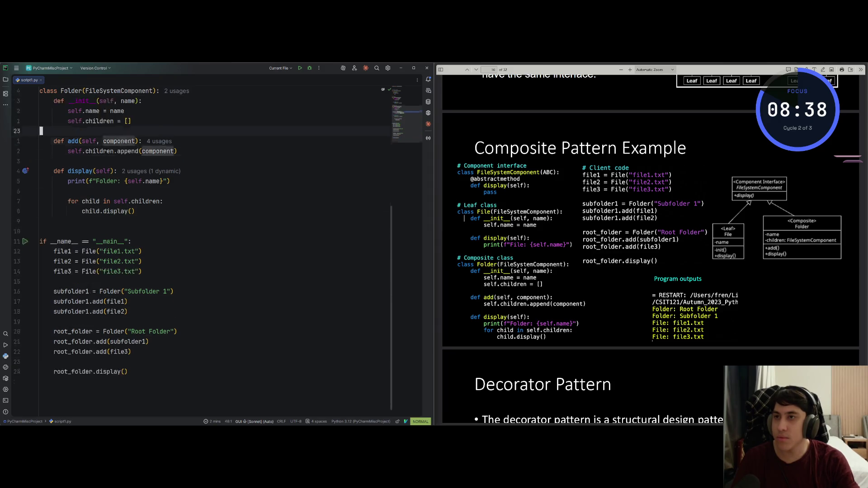
pyautogui.press('j')
pyautogui.press('j')
pyautogui.press('j')
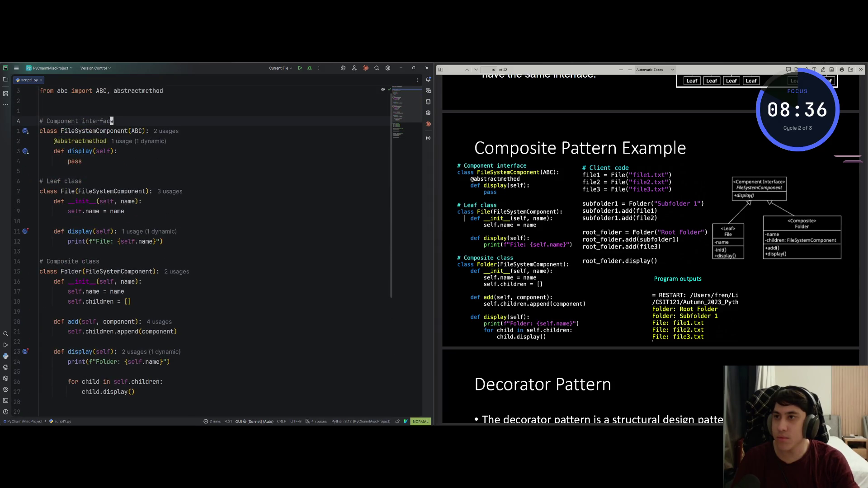
pyautogui.hotkey('shift', 'v')
pyautogui.press('j')
pyautogui.press('j')
pyautogui.press('j')
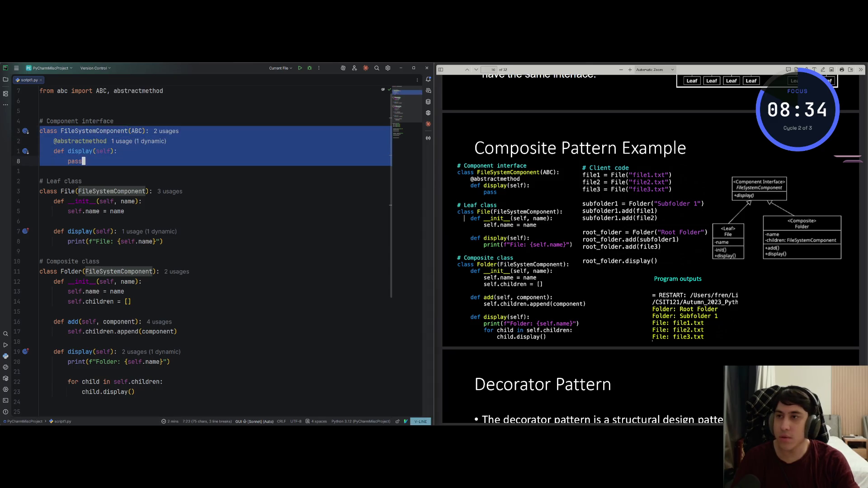
pyautogui.press('Escape')
pyautogui.press('k')
pyautogui.press('k')
pyautogui.press('j')
pyautogui.press('j')
pyautogui.press('j')
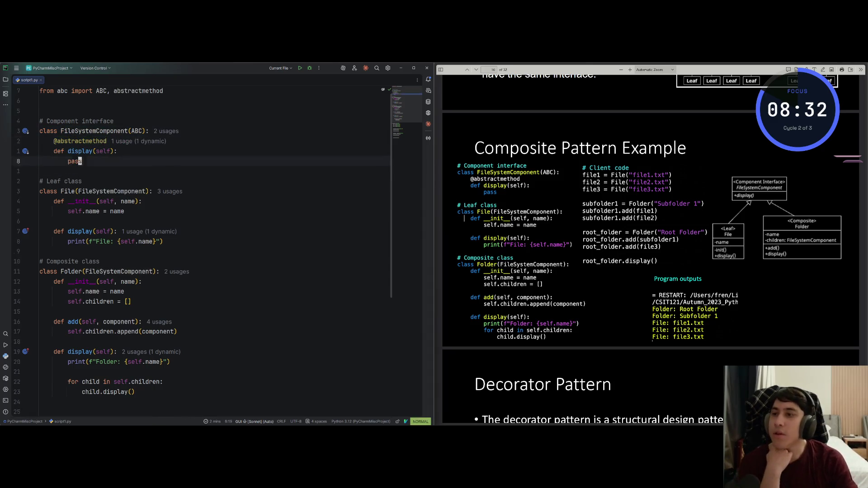
pyautogui.press('k')
pyautogui.press('k')
pyautogui.press('k')
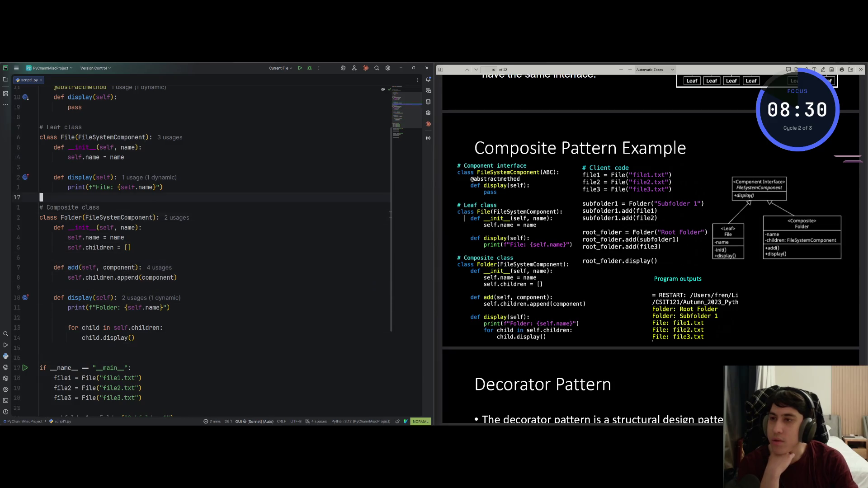
pyautogui.press('j')
pyautogui.press('j')
pyautogui.press('j')
pyautogui.press('k')
pyautogui.press('k')
pyautogui.press('l')
pyautogui.press('l')
pyautogui.press('l')
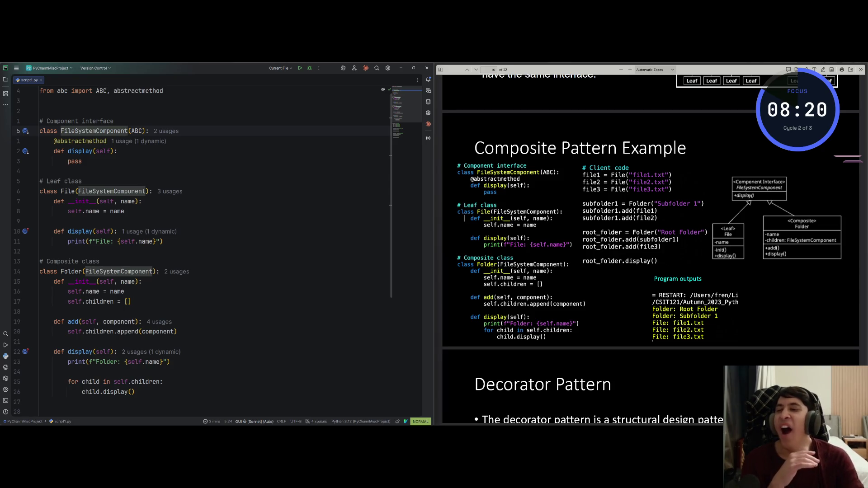
pyautogui.press('j')
pyautogui.press('j')
pyautogui.press('j')
pyautogui.press('j')
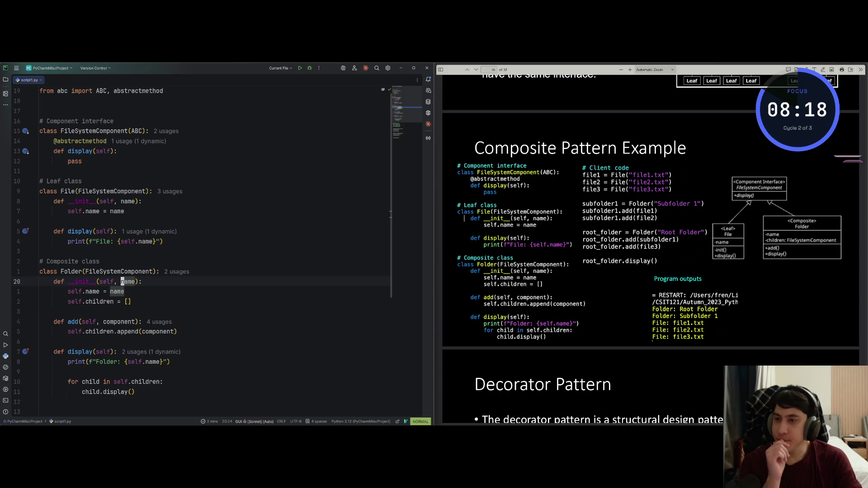
pyautogui.press('j')
pyautogui.press('j')
pyautogui.press('l')
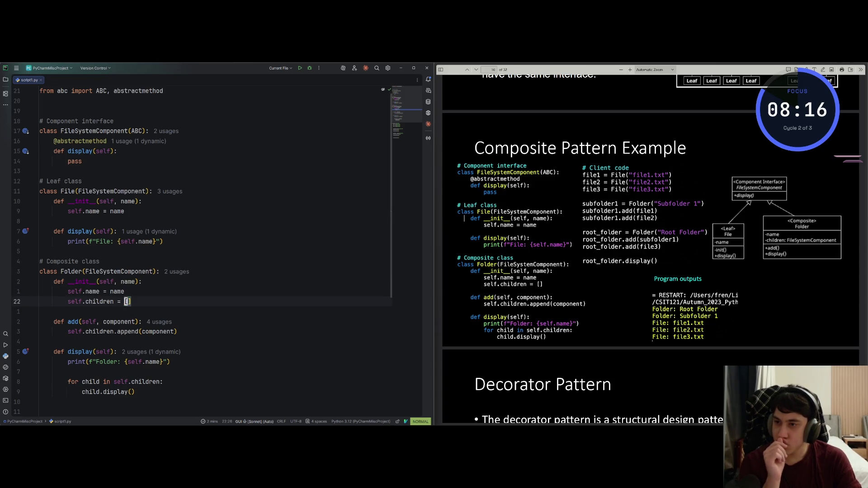
pyautogui.press('j')
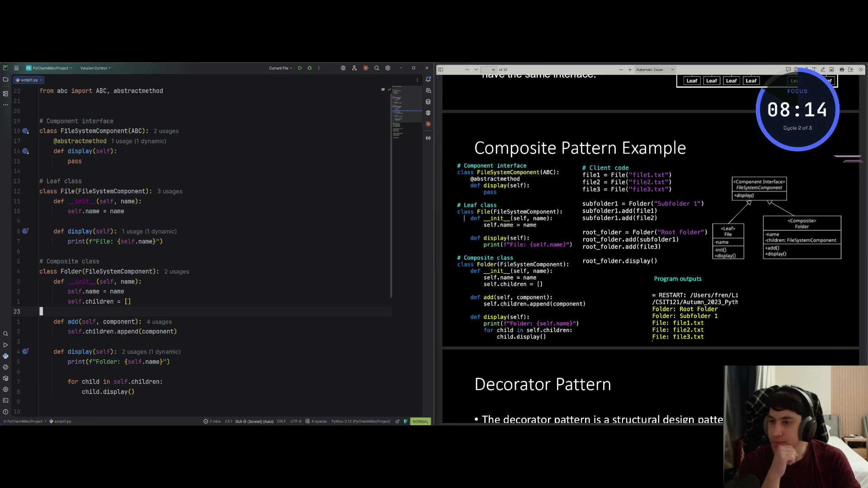
pyautogui.press('k')
pyautogui.press('j')
pyautogui.press('j')
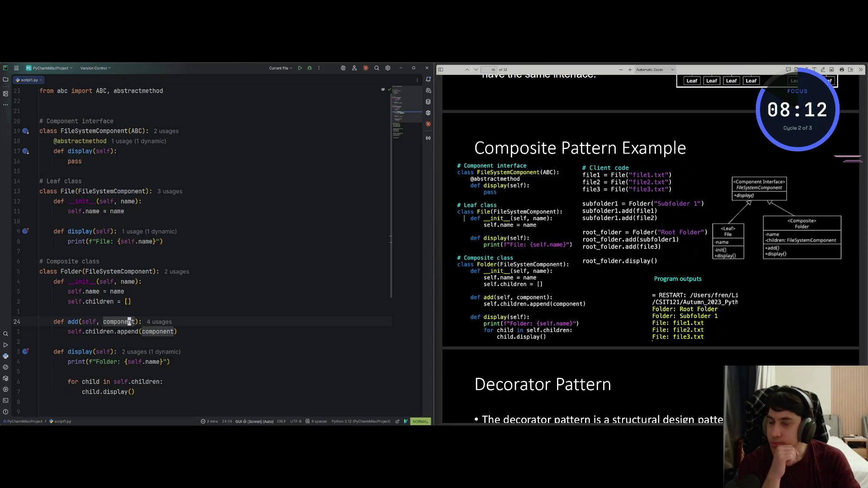
pyautogui.press('j')
pyautogui.press('j')
pyautogui.press('j')
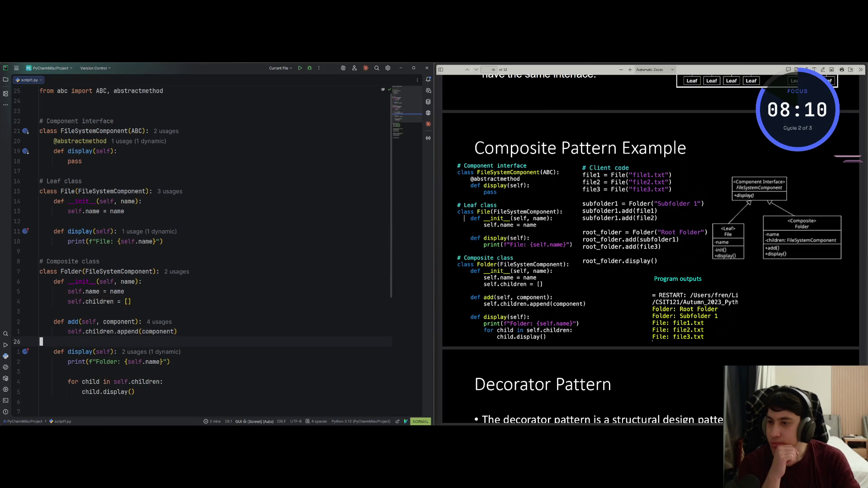
pyautogui.press('j')
pyautogui.press('j')
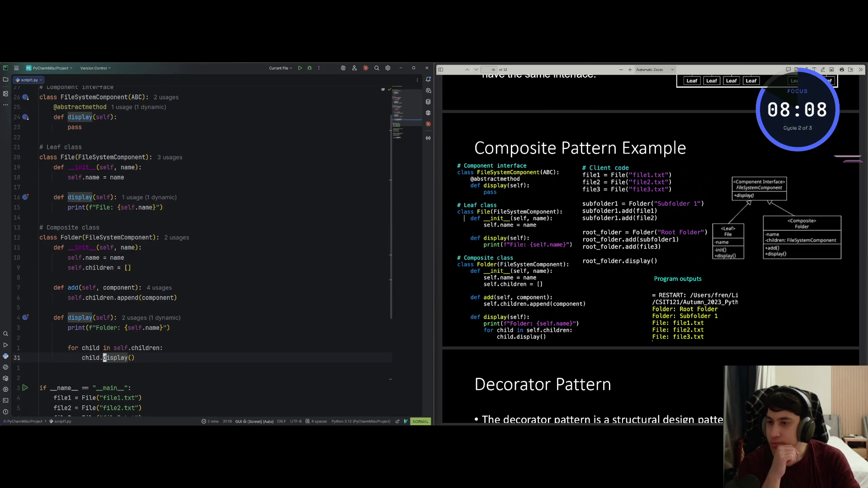
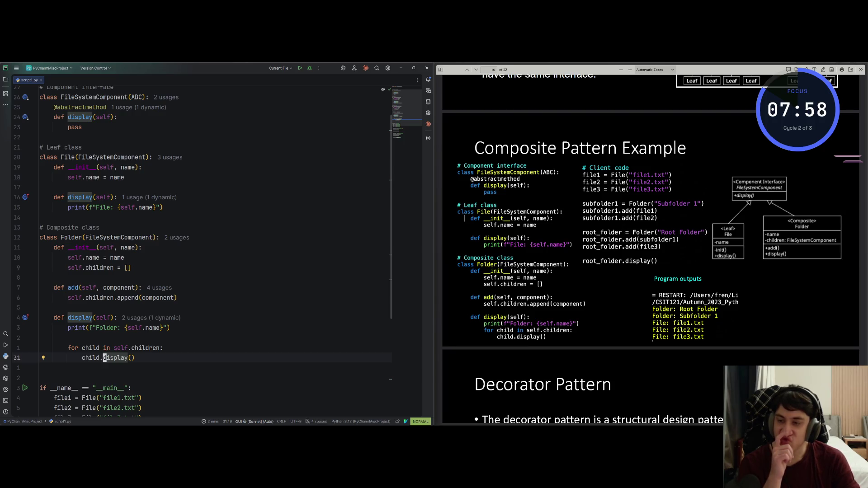
# - Scroll the lecture slides to the Decorator Pattern slide
pyautogui.press('j')
pyautogui.press('j')
pyautogui.press('j')
pyautogui.press('j')
pyautogui.press('j')
pyautogui.press('j')
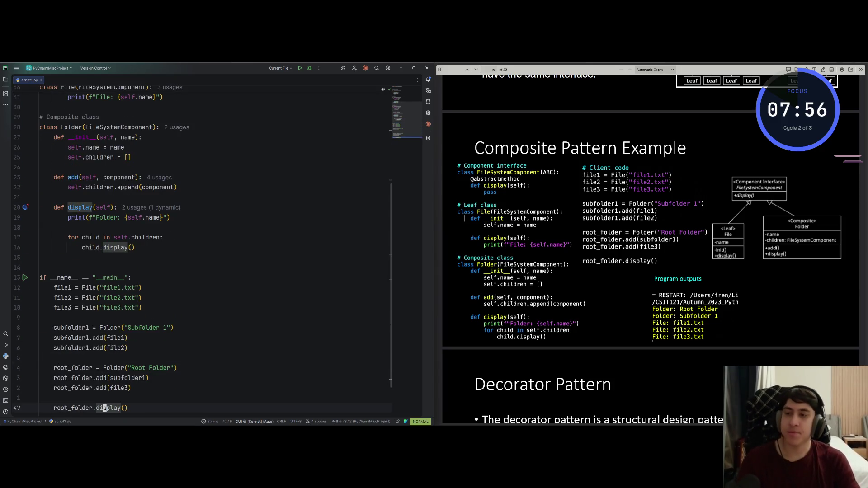
pyautogui.hotkey('alt', 'Tab')
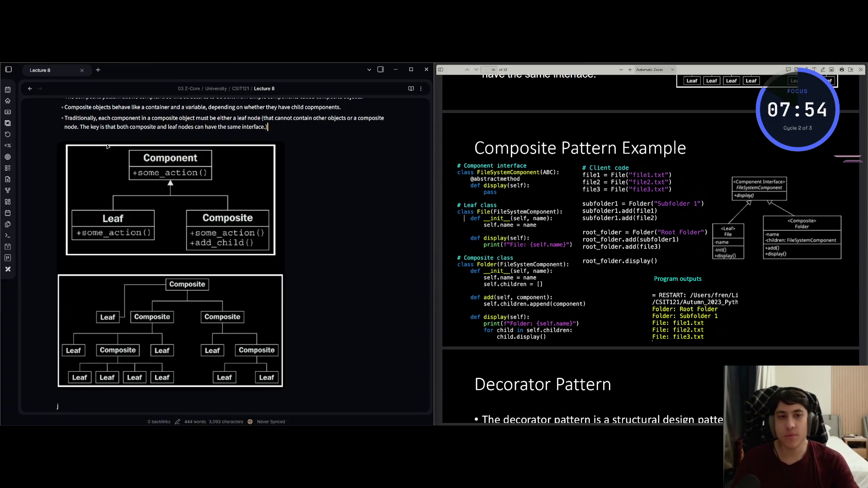
pyautogui.hotkey('alt', 'Tab')
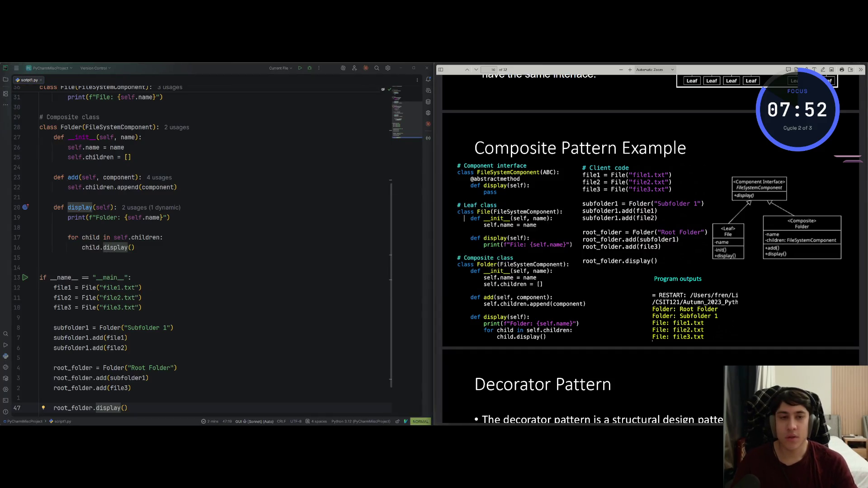
pyautogui.scroll(-3, 651, 280)
pyautogui.scroll(-4, 651, 249)
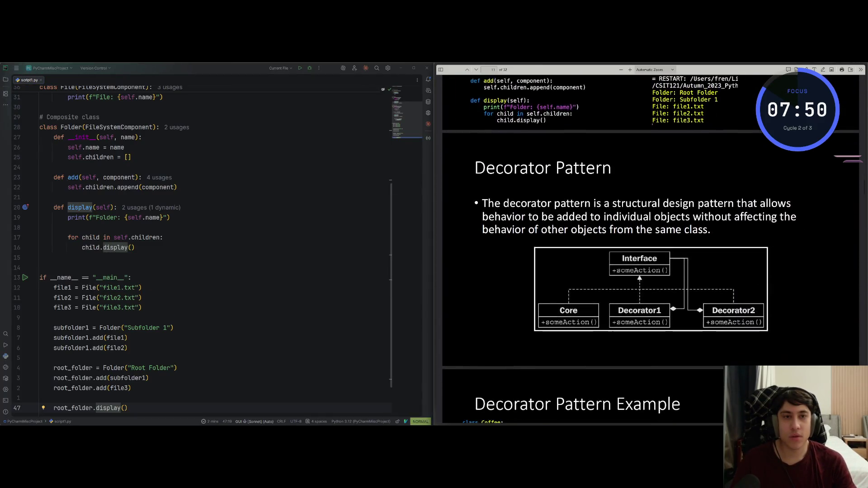
pyautogui.scroll(15, 651, 249)
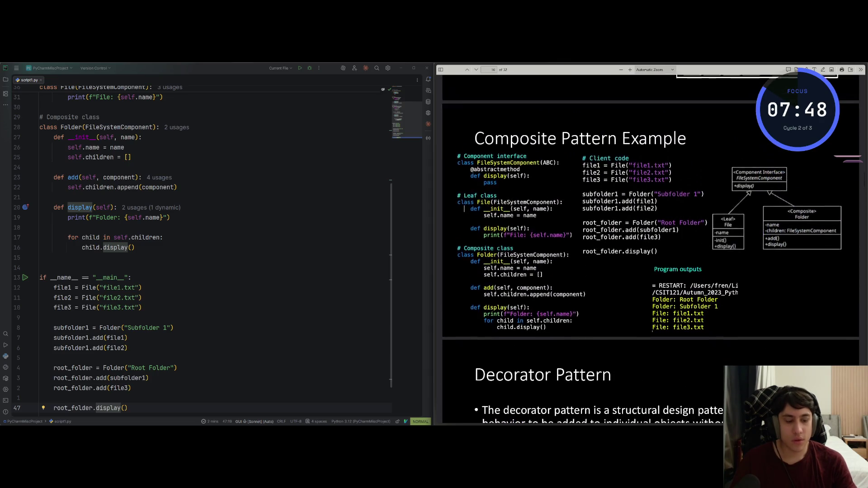
pyautogui.scroll(1, 651, 249)
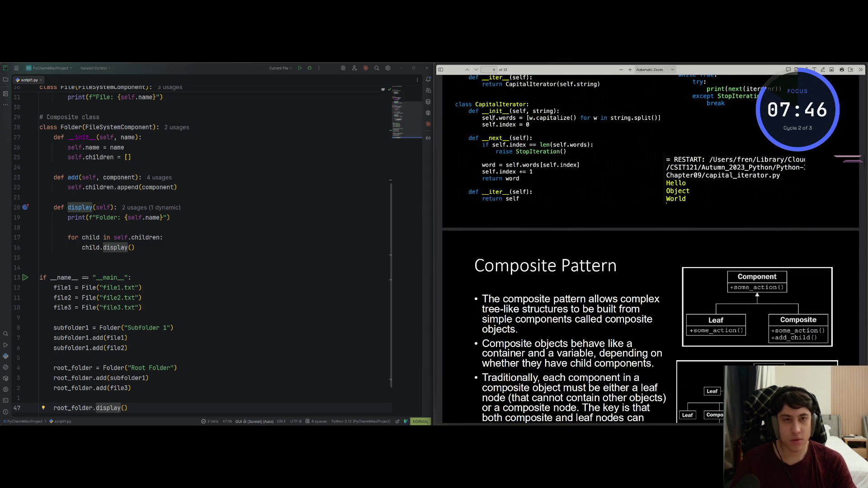
pyautogui.scroll(10, 651, 248)
pyautogui.scroll(-7, 651, 248)
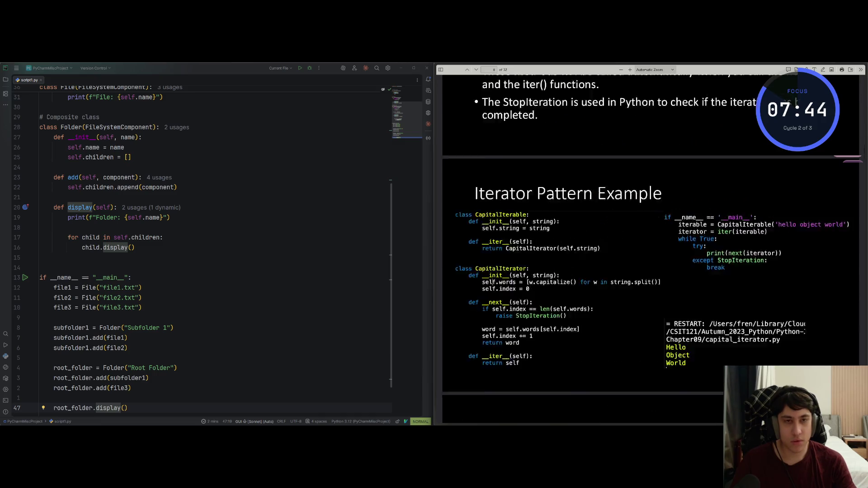
pyautogui.scroll(-15, 651, 249)
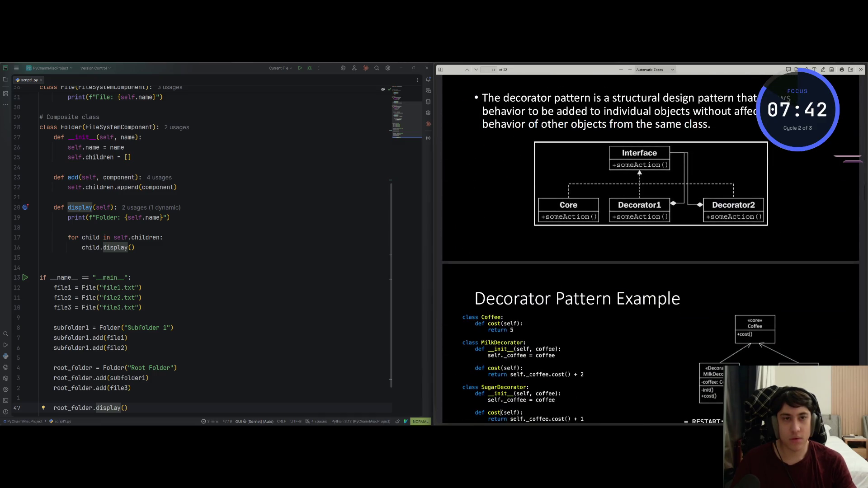
pyautogui.scroll(3, 651, 249)
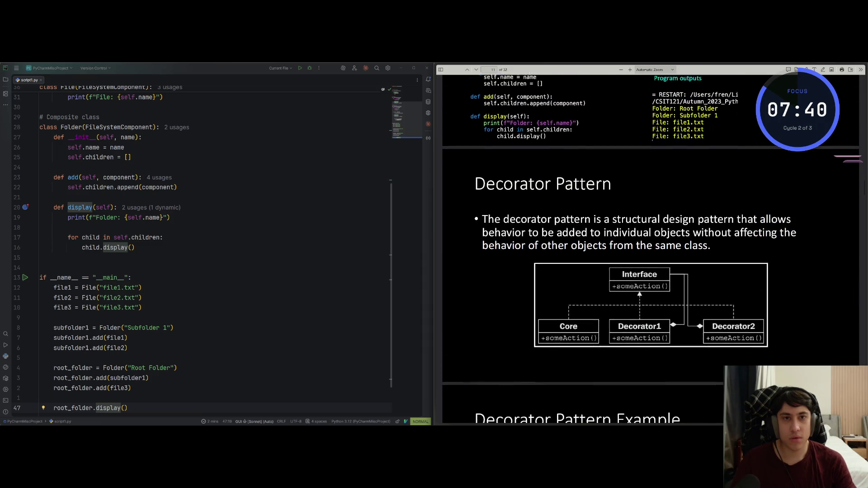
pyautogui.scroll(-2, 651, 249)
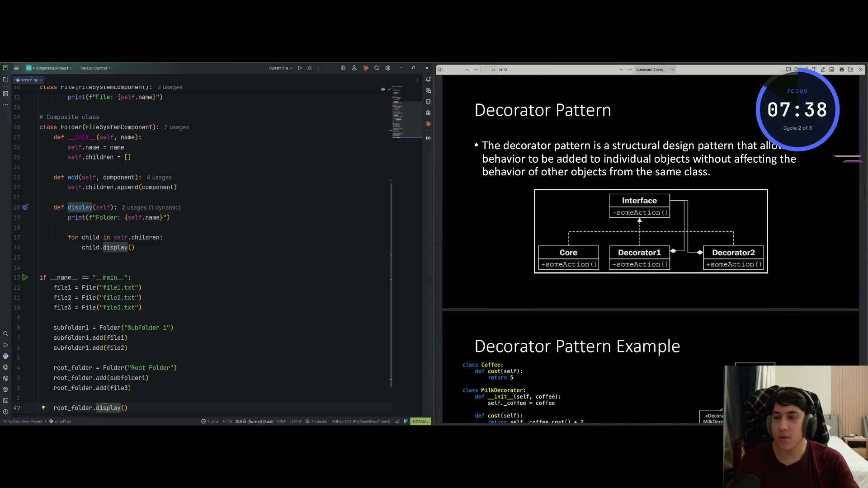
# - Select and copy the whole composite-pattern script in PyCharm
pyautogui.press('k')
pyautogui.press('k')
pyautogui.press('k')
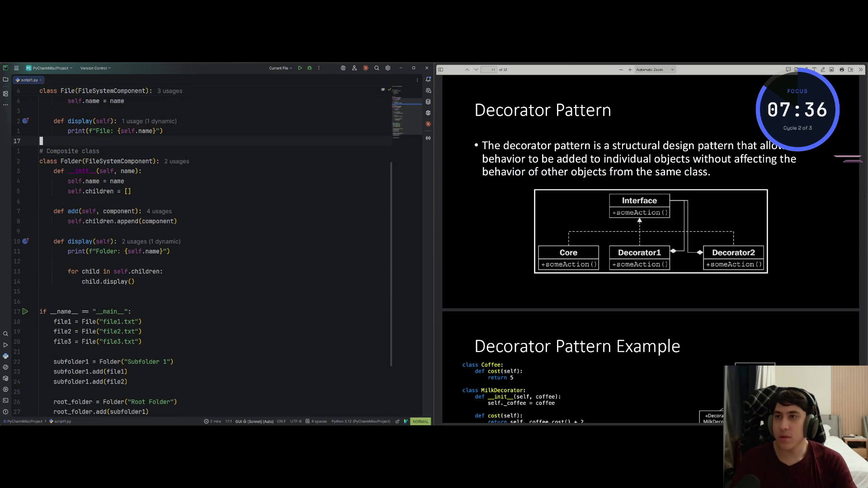
pyautogui.press('g')
pyautogui.press('g')
pyautogui.hotkey('shift', 'v')
pyautogui.hotkey('shift', 'g')
# - Paste the Composite pattern script into a ```python code block under the diagram, then add a blank line below it
pyautogui.press('y')
pyautogui.hotkey('alt', 'Tab')
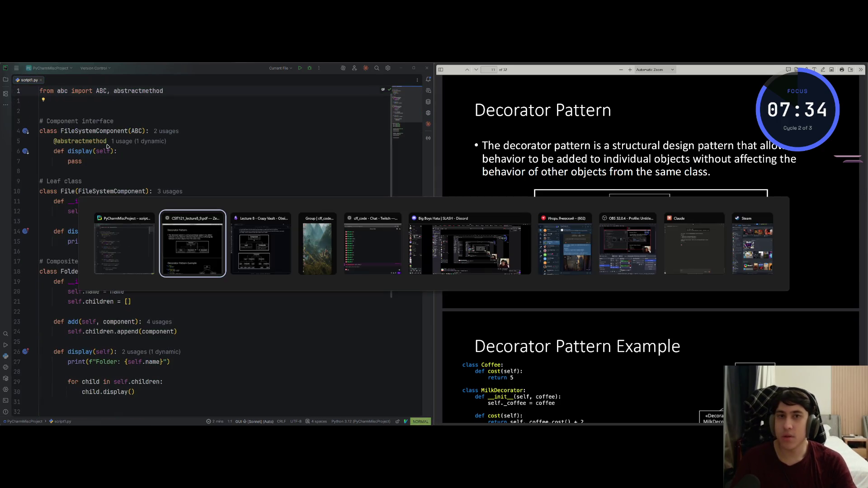
pyautogui.hotkey('alt', 'Tab')
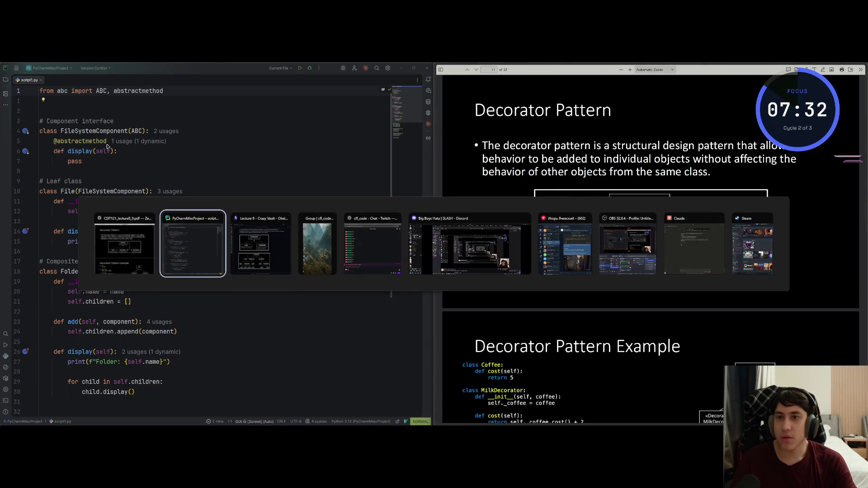
pyautogui.hotkey('alt', 'Tab')
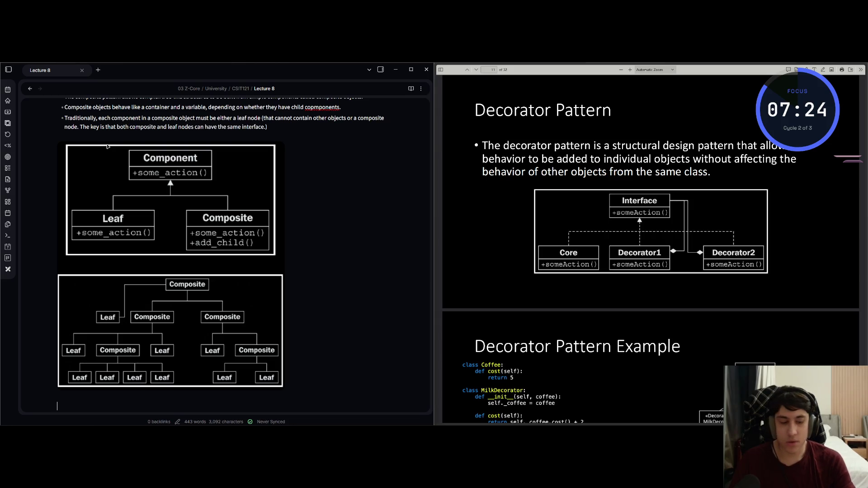
pyautogui.scroll(-4, 107, 146)
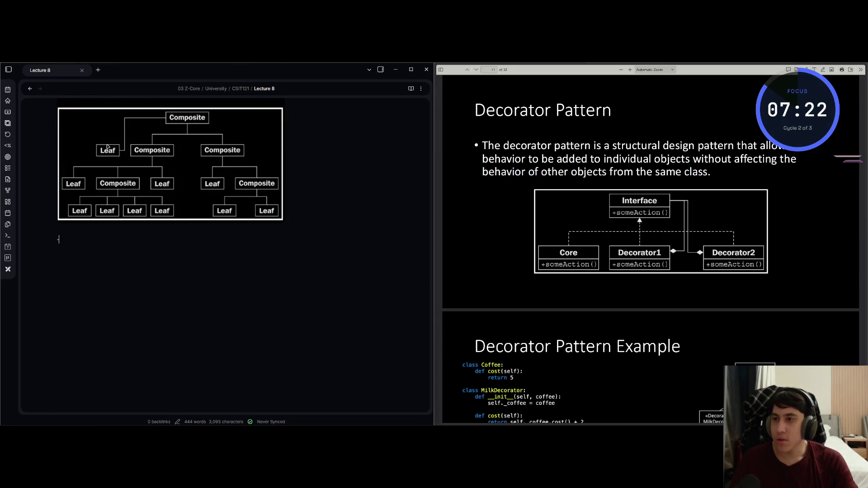
pyautogui.write('```python')
pyautogui.press('Return')
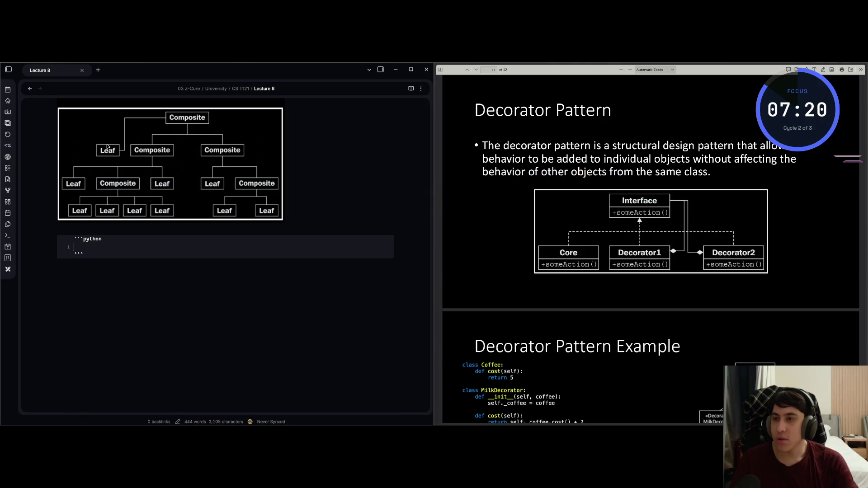
pyautogui.hotkey('ctrl', 'v')
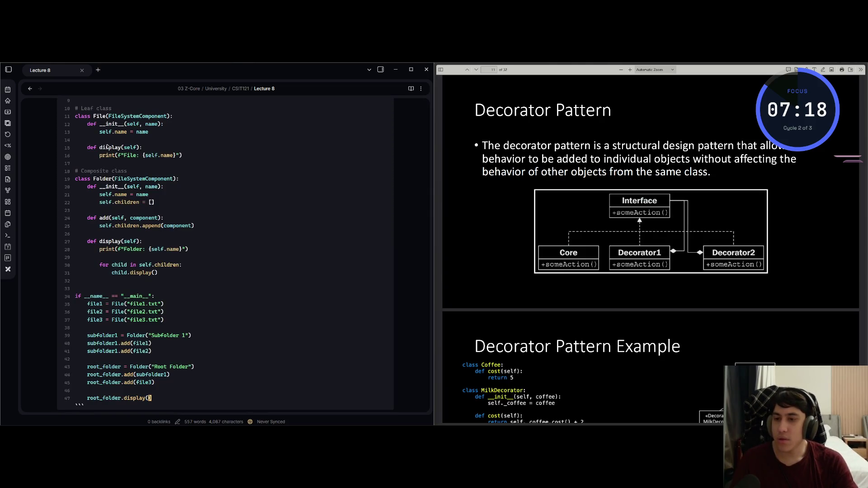
pyautogui.press('Down')
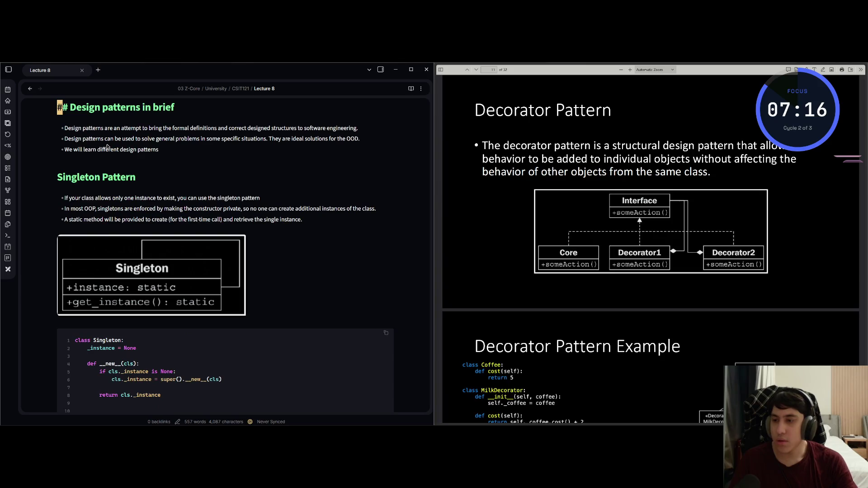
pyautogui.press('End')
pyautogui.press('Return')
pyautogui.press('Return')
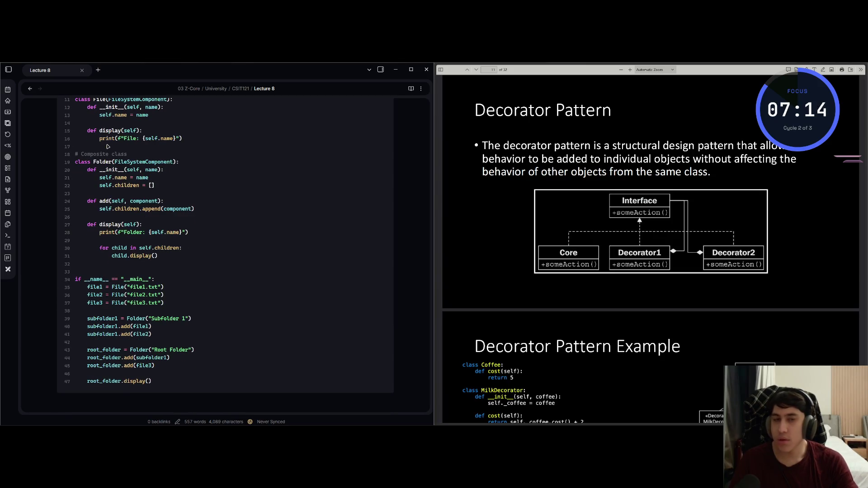
# - Add a '## Decorator Pattern' heading with a new line beneath it
pyautogui.write('##D')
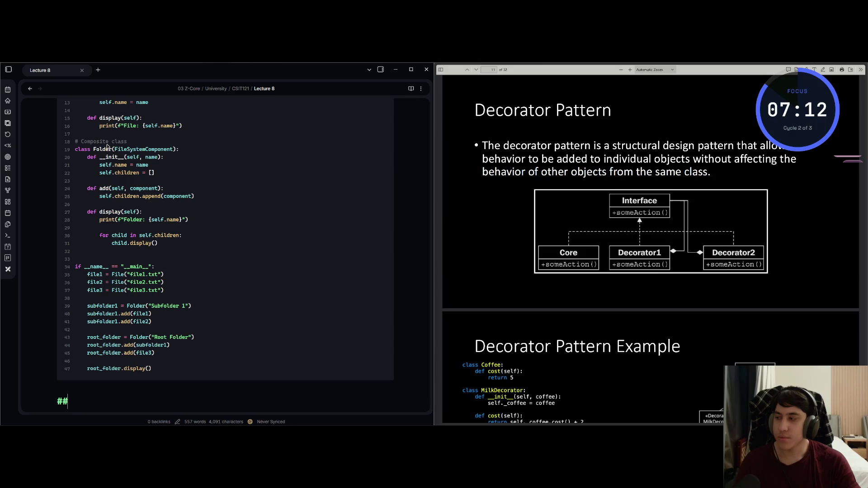
pyautogui.press('BackSpace')
pyautogui.write('De')
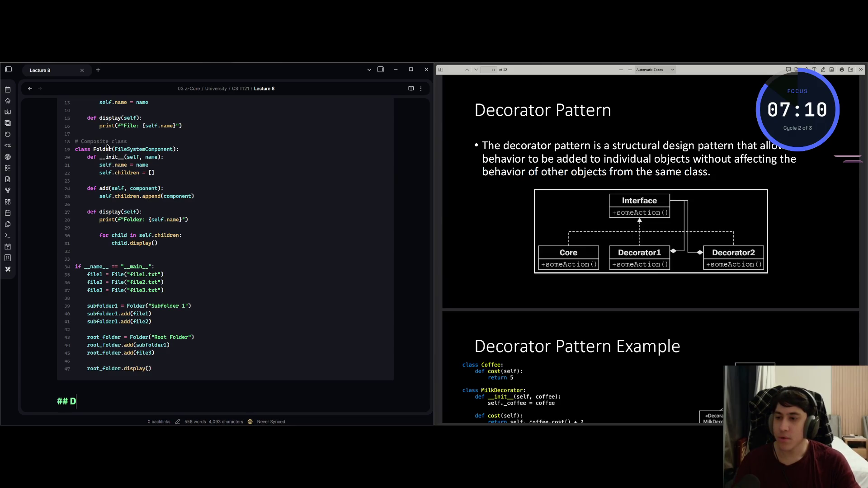
pyautogui.write('core')
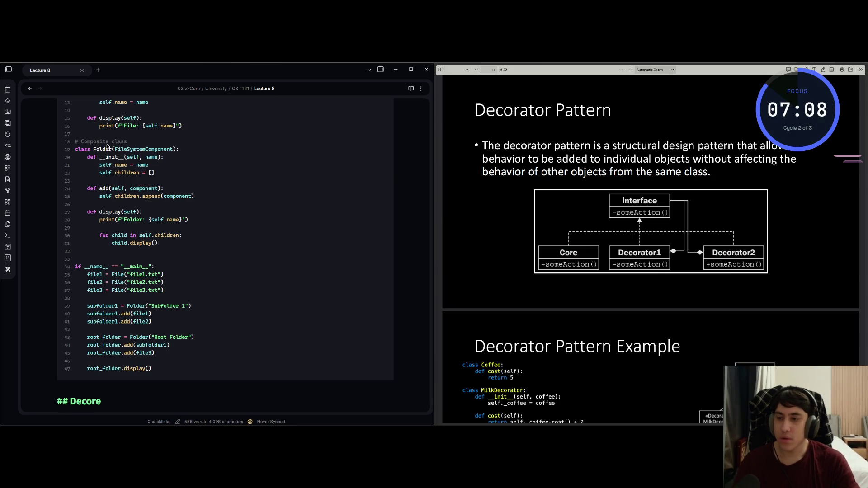
pyautogui.press('BackSpace')
pyautogui.write('ator Pattern')
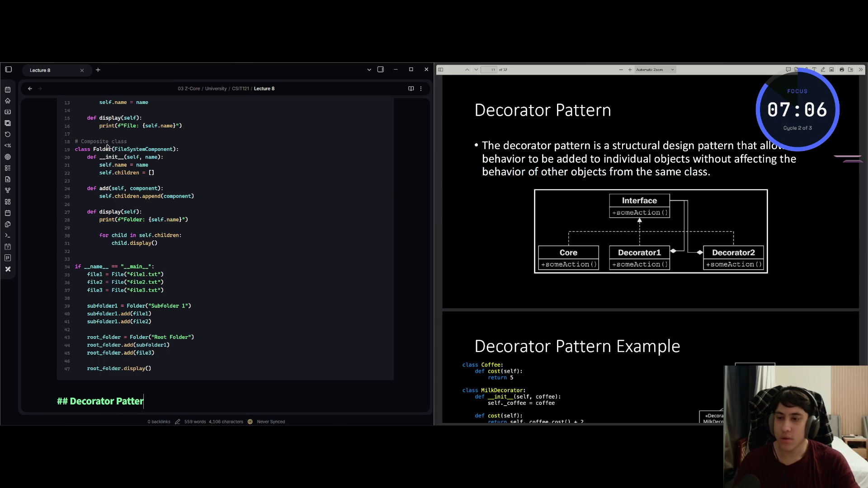
pyautogui.scroll(-4, 108, 145)
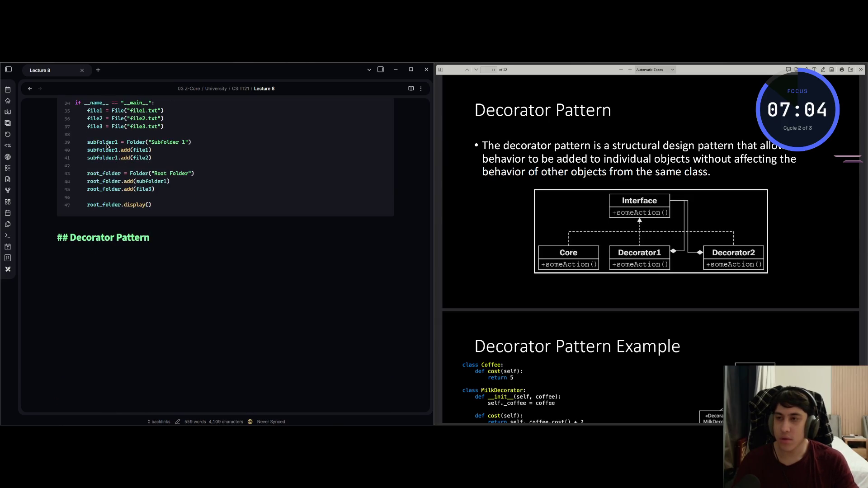
pyautogui.press('Return')
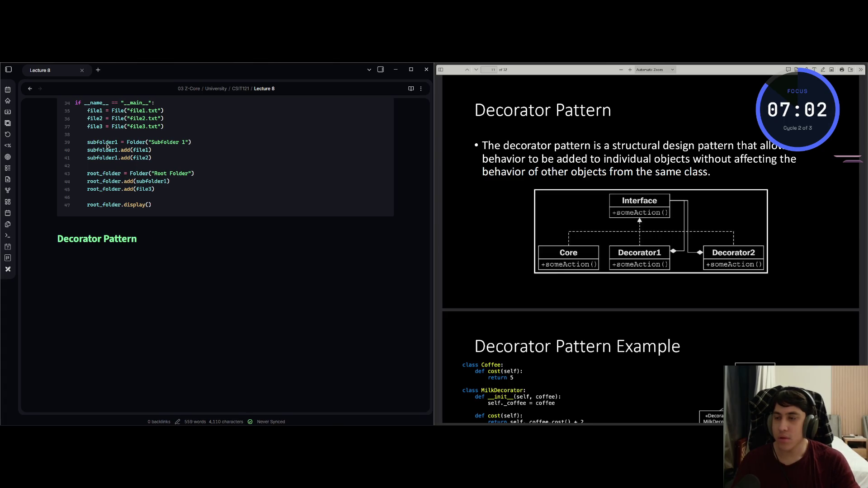
# - Write the bullet: a structural pattern adding behavior to individual objects without affecting same-class objects
pyautogui.write('- ')
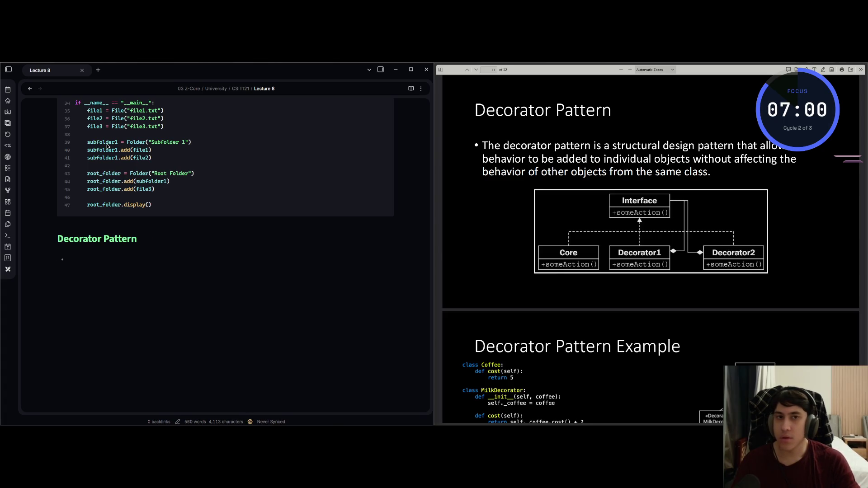
pyautogui.write('The deco')
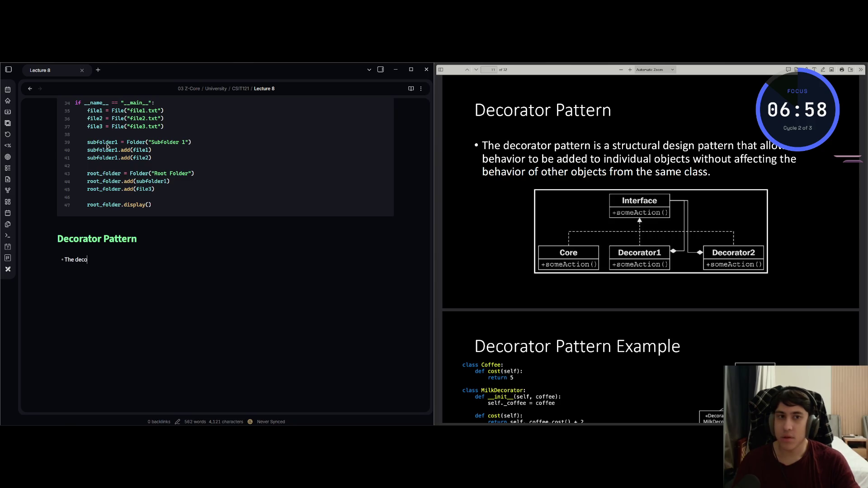
pyautogui.write('rator pattern ')
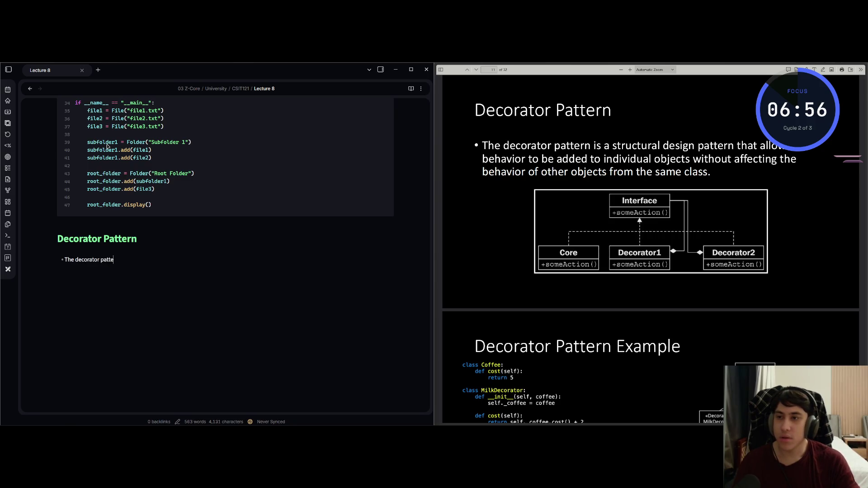
pyautogui.write('is a')
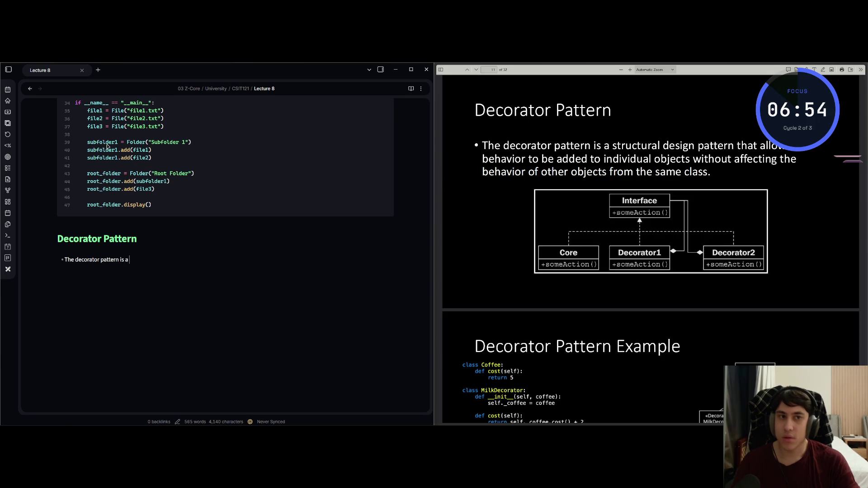
pyautogui.write('st')
pyautogui.write('ctura')
pyautogui.write('l design ')
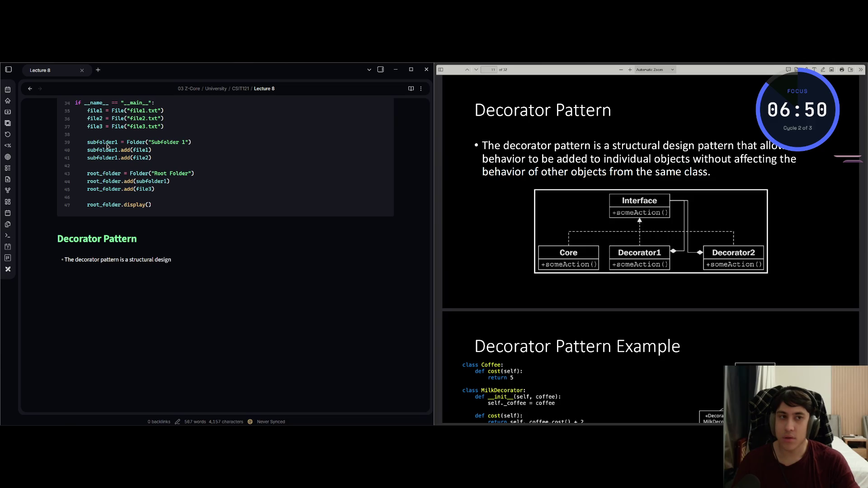
pyautogui.write('ttee')
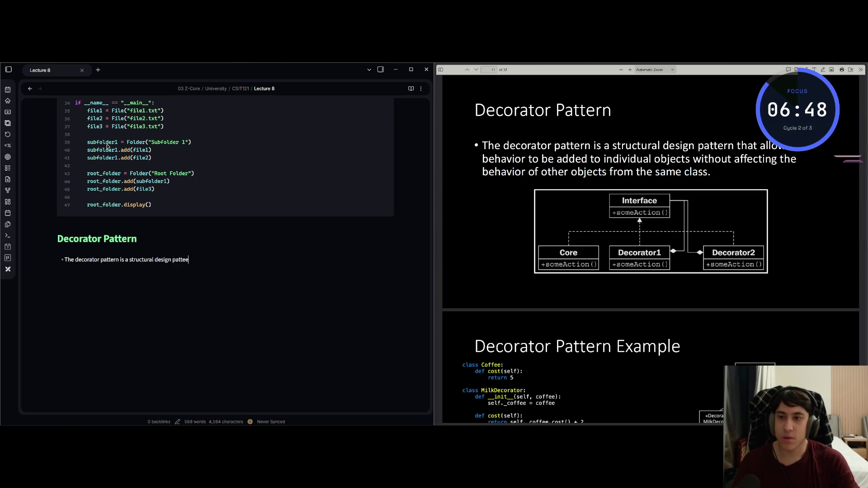
pyautogui.press('BackSpace')
pyautogui.write('rn that a')
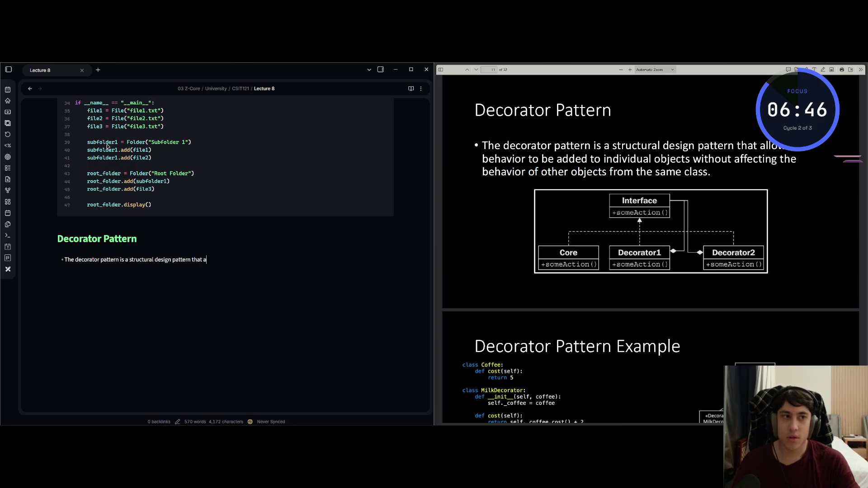
pyautogui.write('llows b')
pyautogui.write('ehaviour')
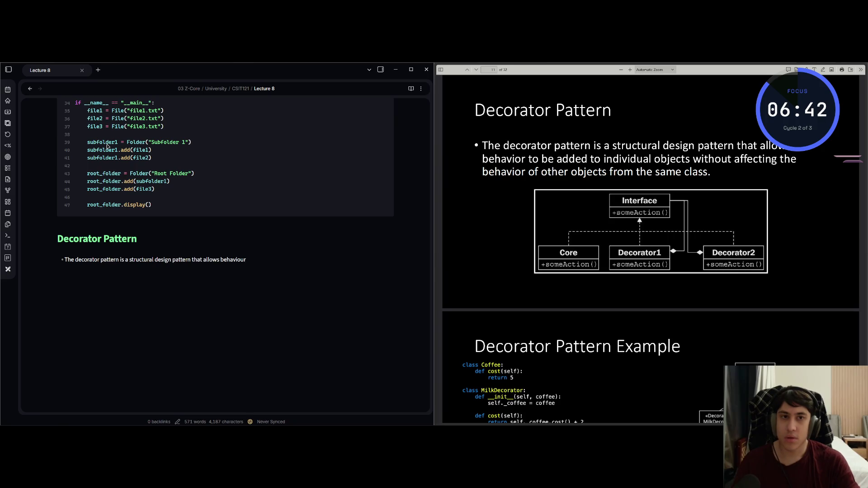
pyautogui.write(' to be')
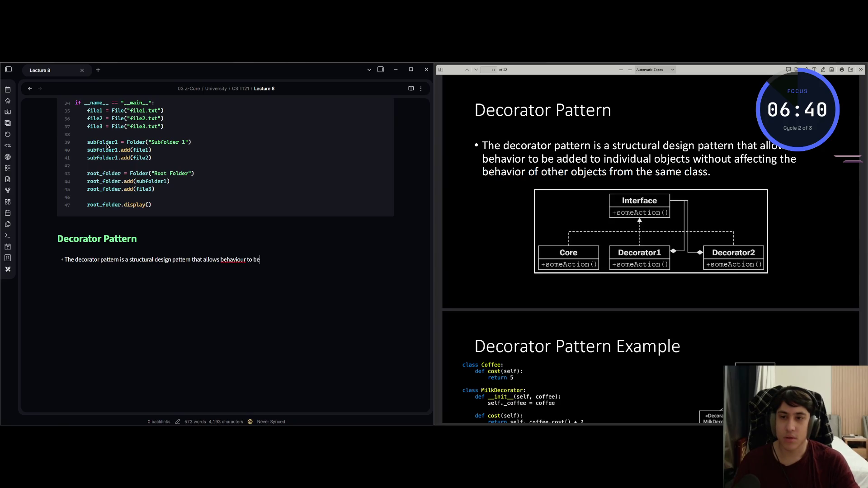
pyautogui.write(' a')
pyautogui.press('Escape')
pyautogui.press('b')
pyautogui.press('b')
pyautogui.press('b')
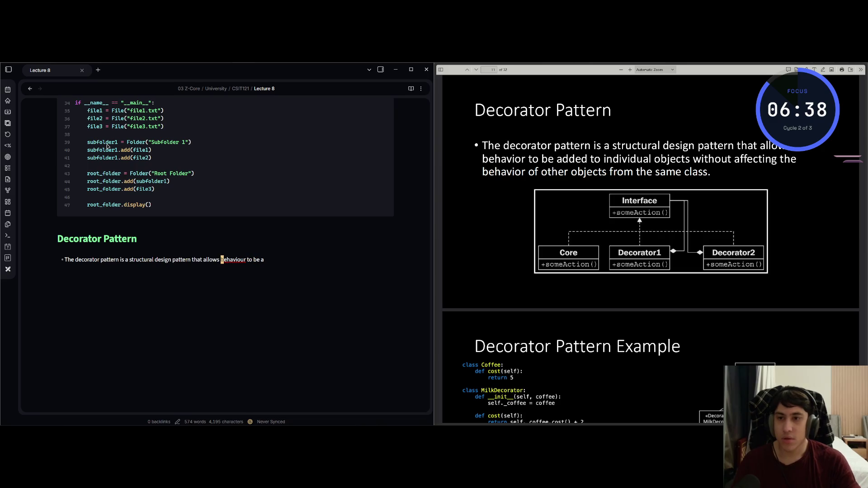
pyautogui.press('l')
pyautogui.press('l')
pyautogui.write('lx')
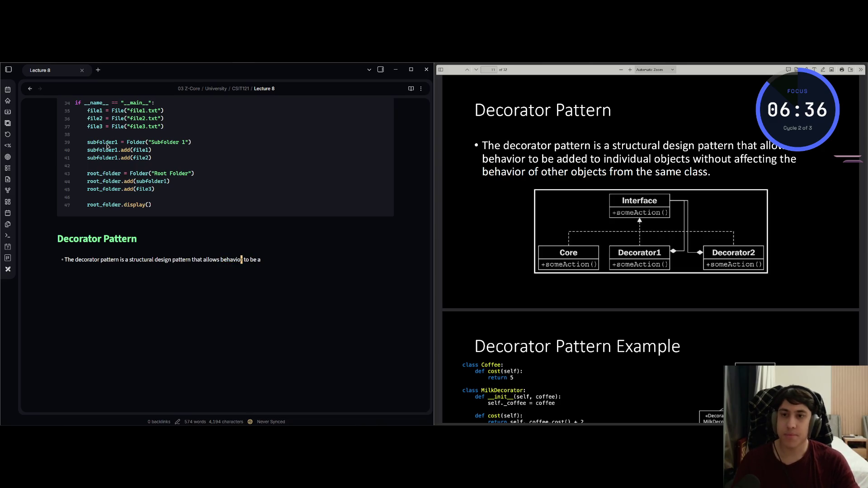
pyautogui.write('A ')
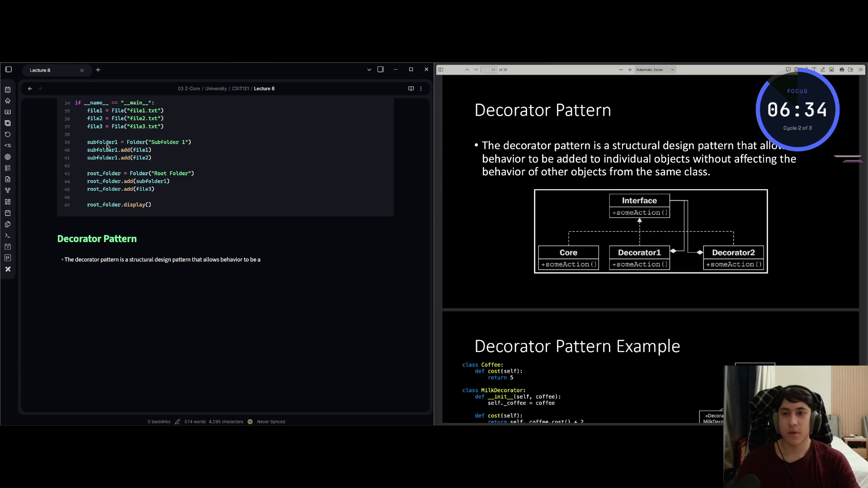
pyautogui.write('dded')
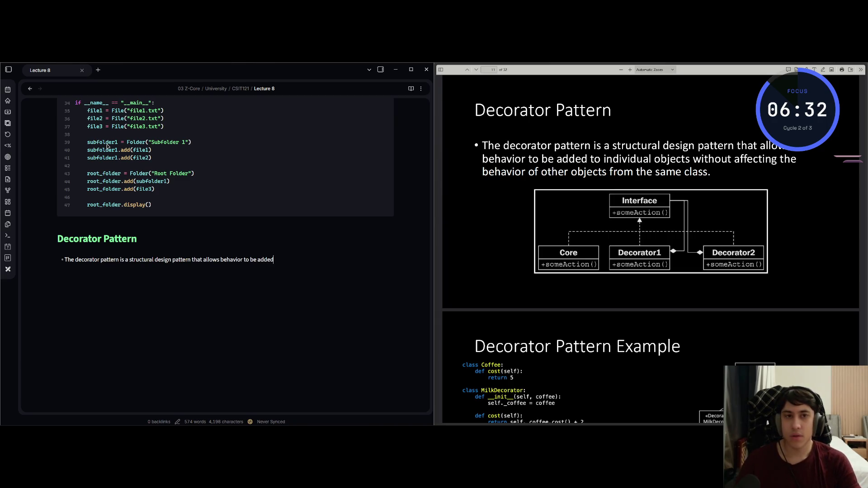
pyautogui.write('ndi')
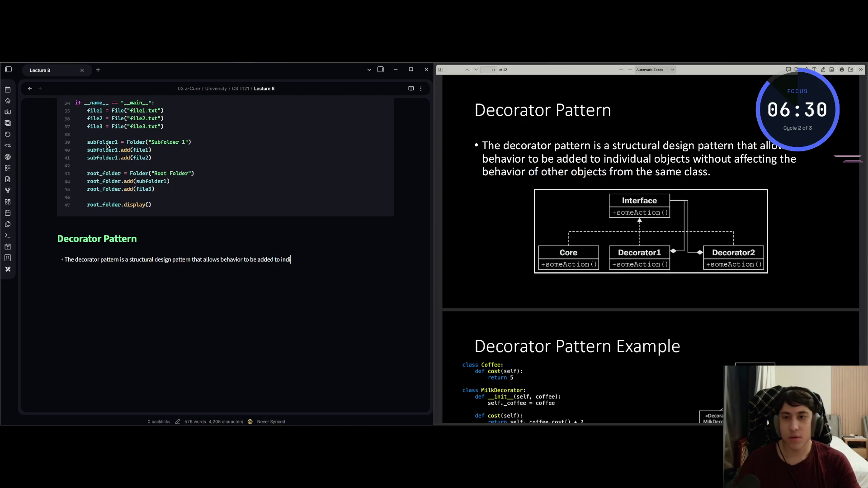
pyautogui.write('dual')
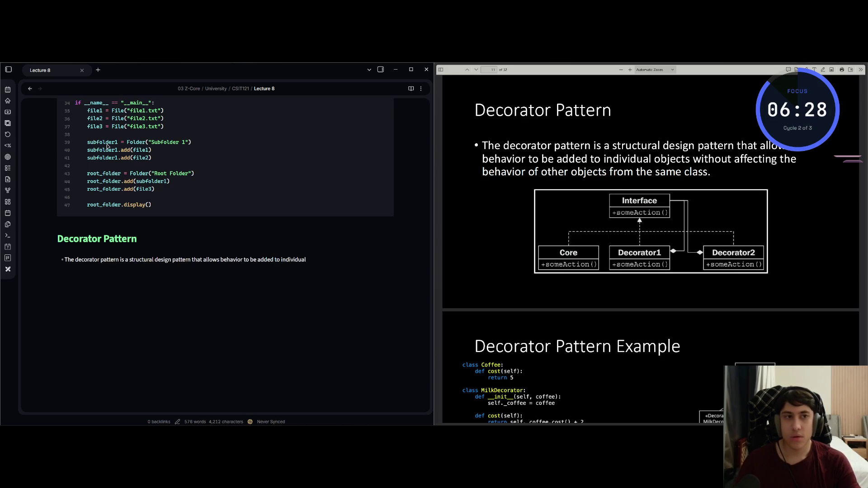
pyautogui.write(' objects w')
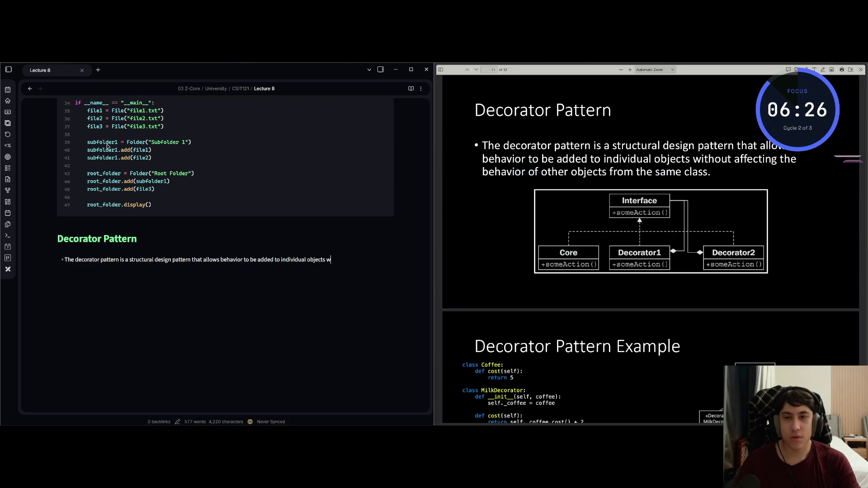
pyautogui.write('ithou')
pyautogui.write(' a')
pyautogui.write('cting the')
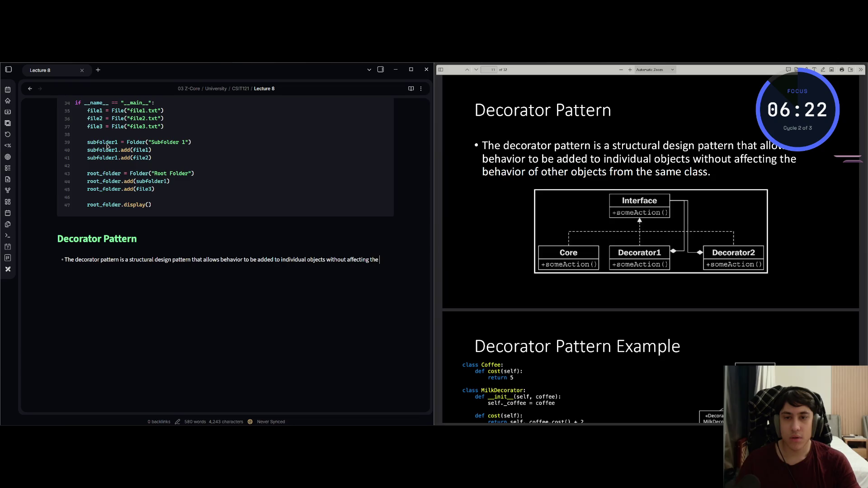
pyautogui.write(' behavi')
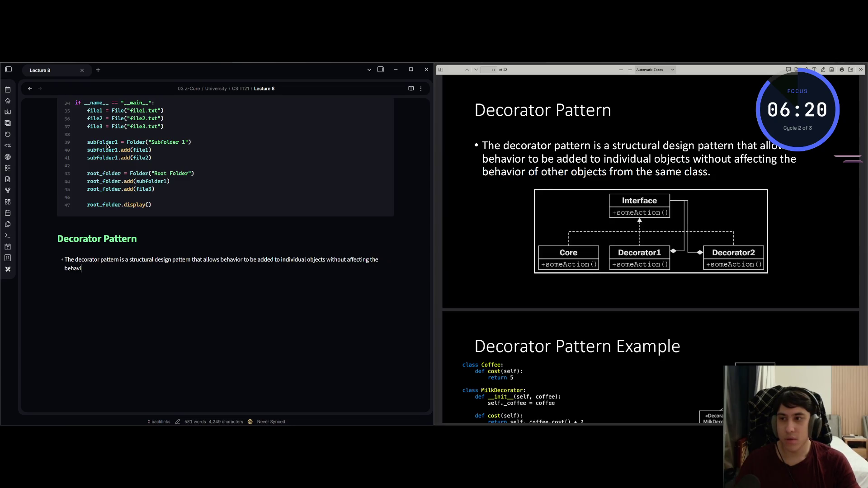
pyautogui.write('or')
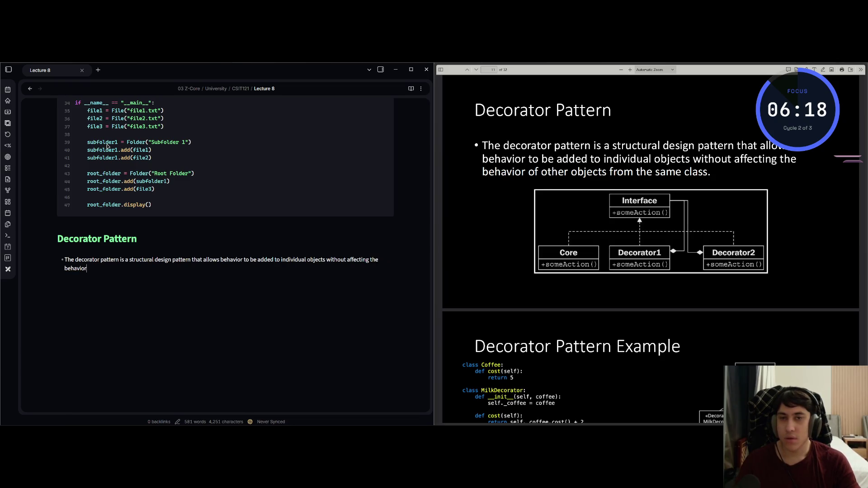
pyautogui.write(' of th')
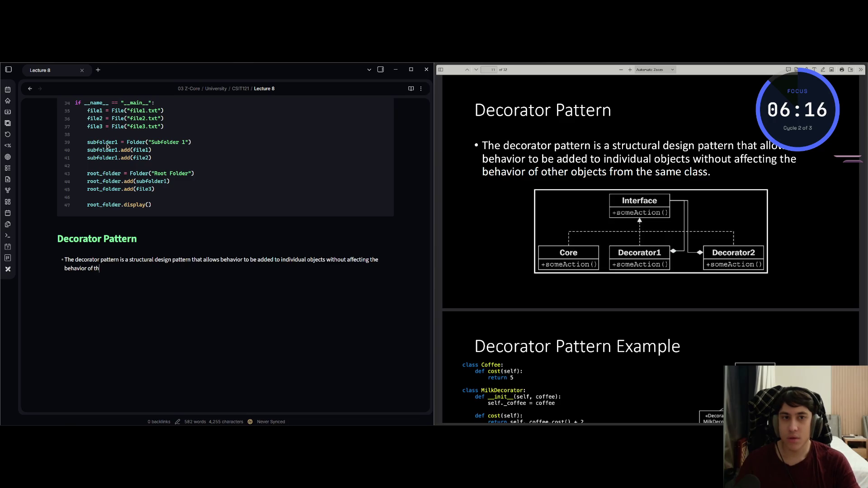
pyautogui.write('e other objects')
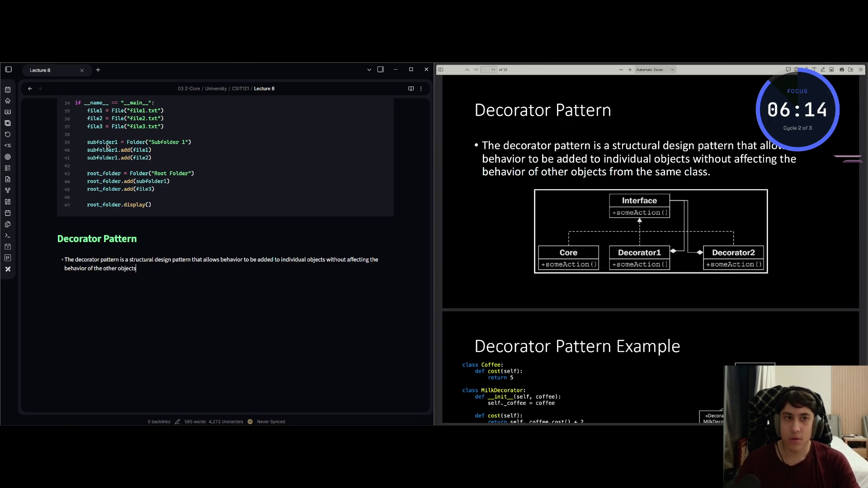
pyautogui.write(' form the same c')
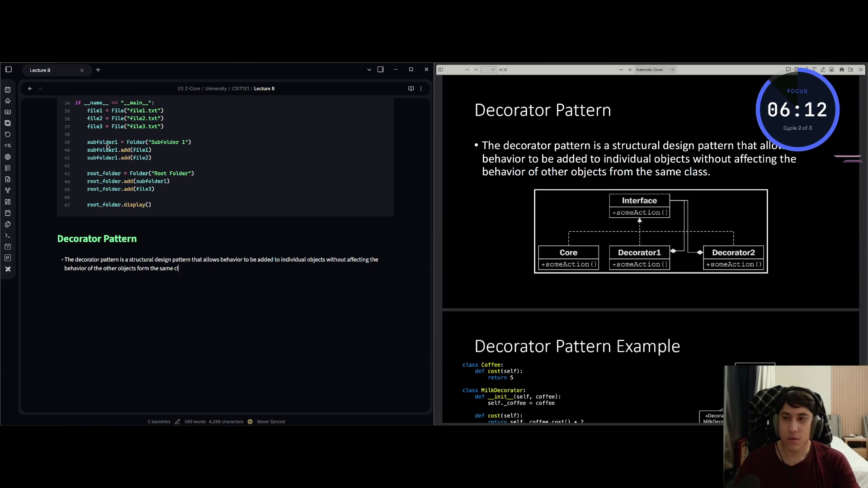
pyautogui.write('lass.')
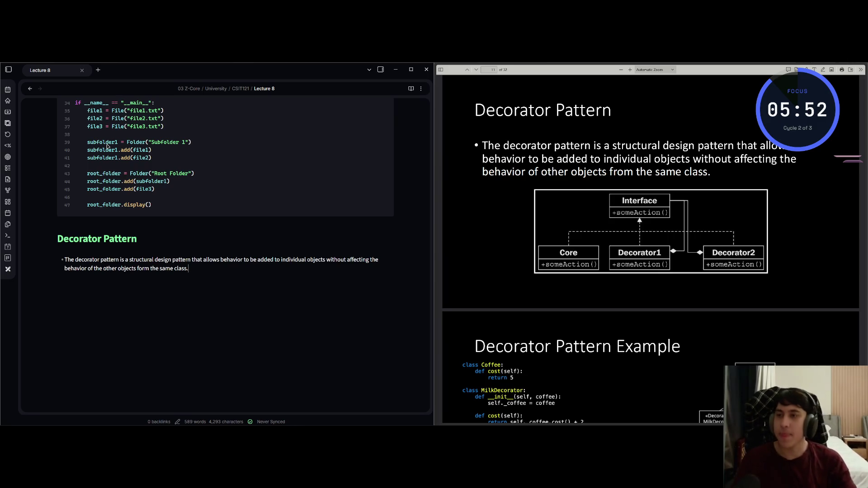
pyautogui.press('Return')
pyautogui.press('Return')
pyautogui.press('Print')
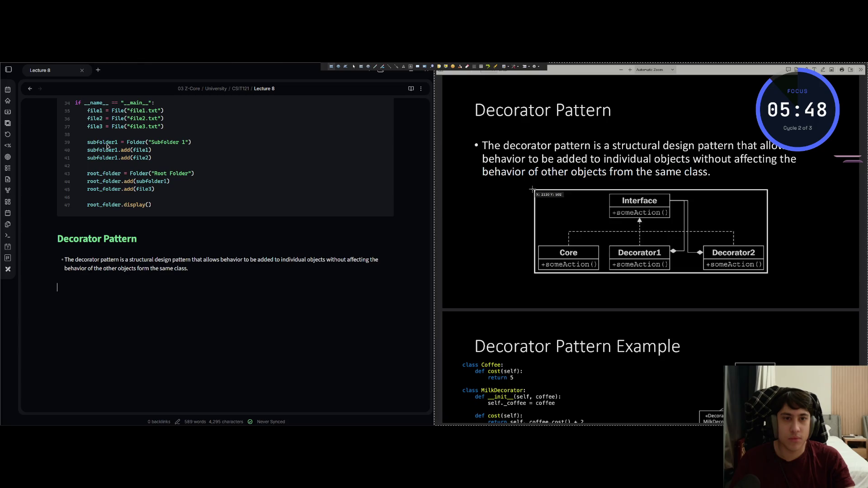
# - Embed a screenshot of the Interface/Core/Decorator1/Decorator2 UML diagram below the bullet
pyautogui.moveTo(532, 188)
pyautogui.mouseDown()
pyautogui.moveTo(746, 218)
pyautogui.moveTo(768, 274)
pyautogui.mouseUp()
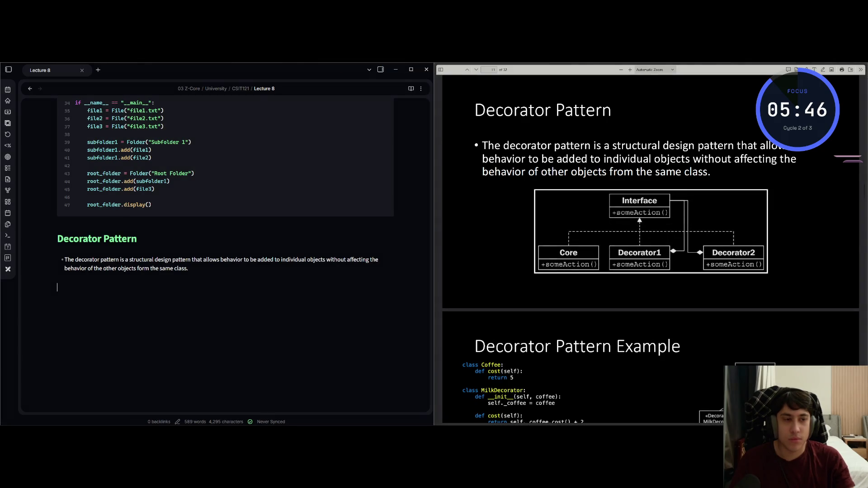
pyautogui.hotkey('ctrl', 'v')
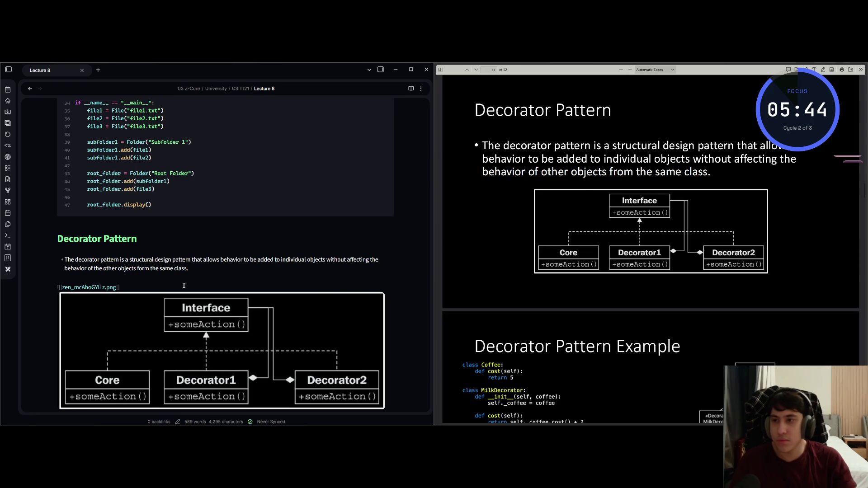
pyautogui.click(184, 287)
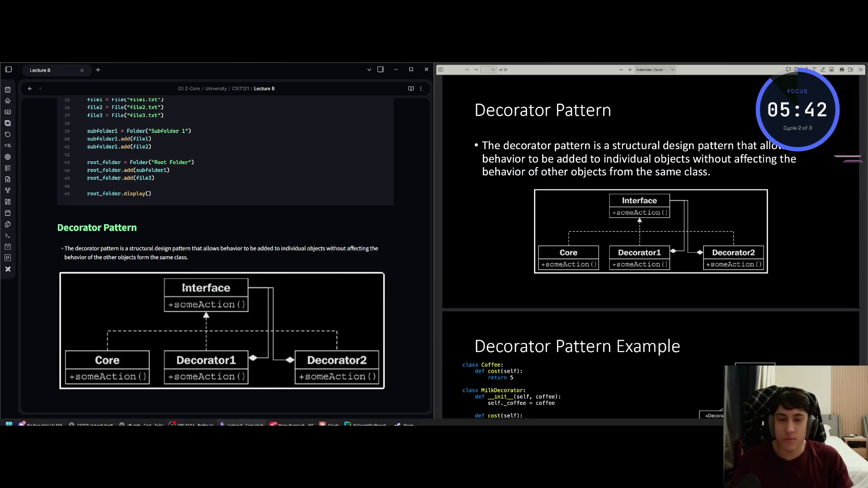
pyautogui.scroll(-4, 184, 286)
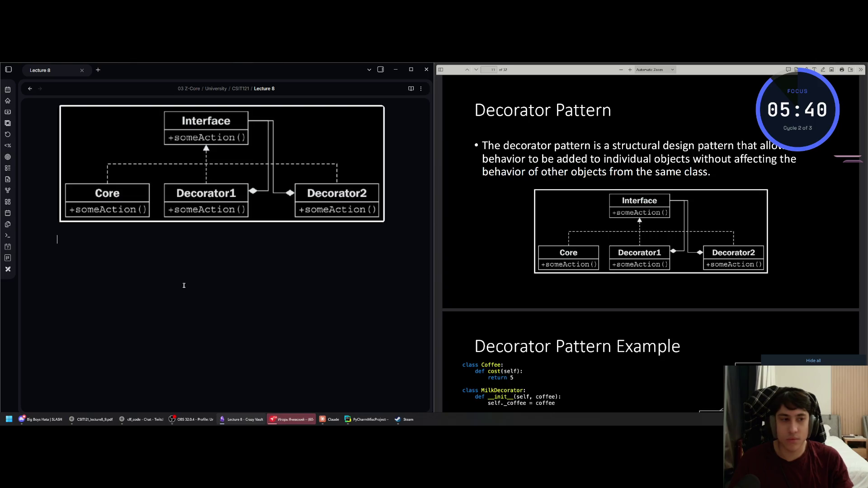
pyautogui.click(291, 419)
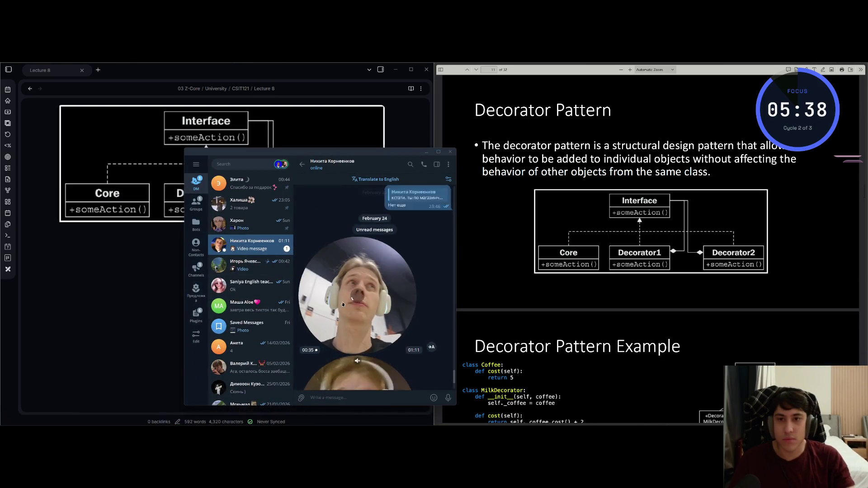
pyautogui.scroll(3, 343, 305)
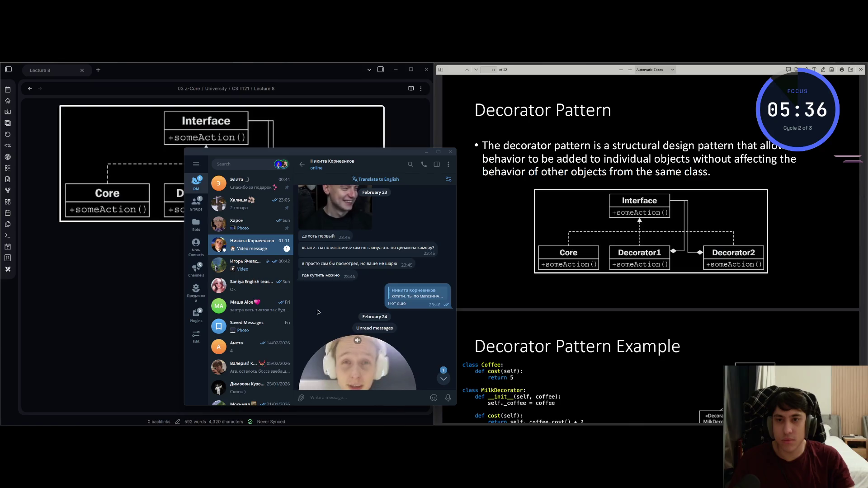
pyautogui.scroll(3, 320, 310)
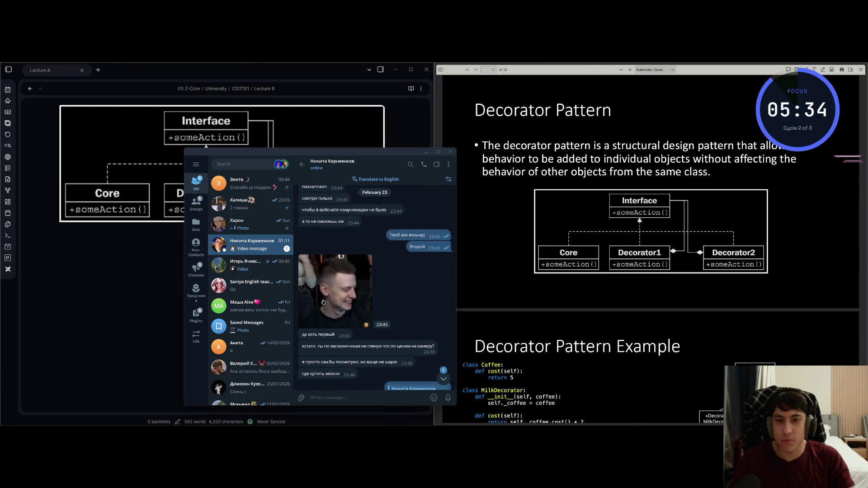
pyautogui.scroll(-5, 323, 302)
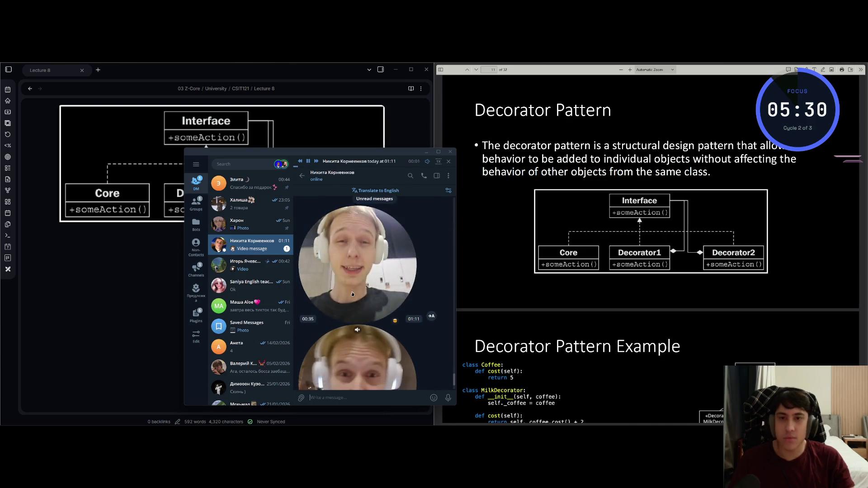
pyautogui.moveTo(427, 162)
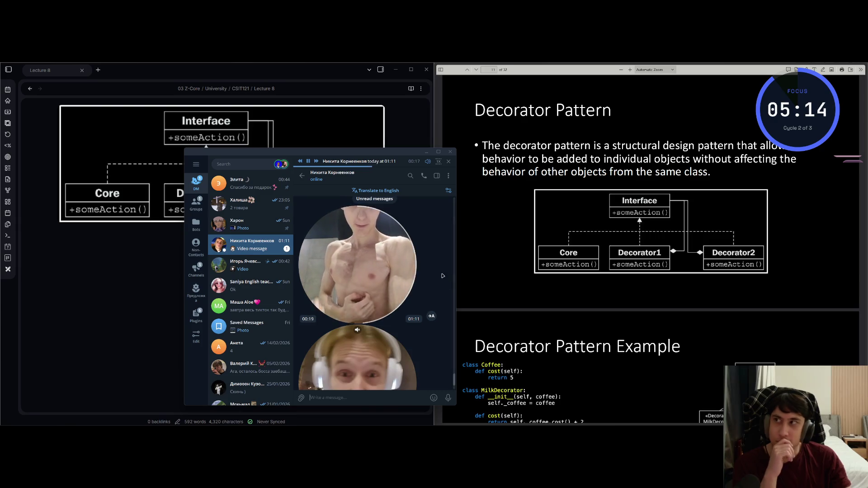
pyautogui.click(427, 154)
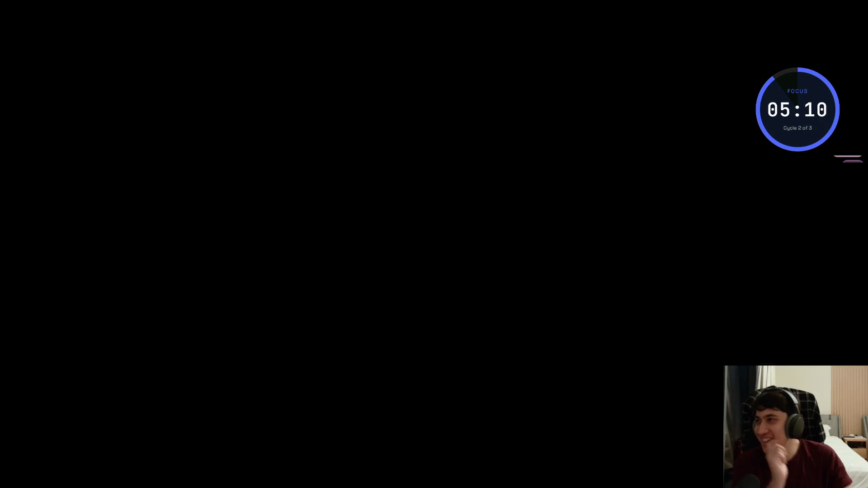